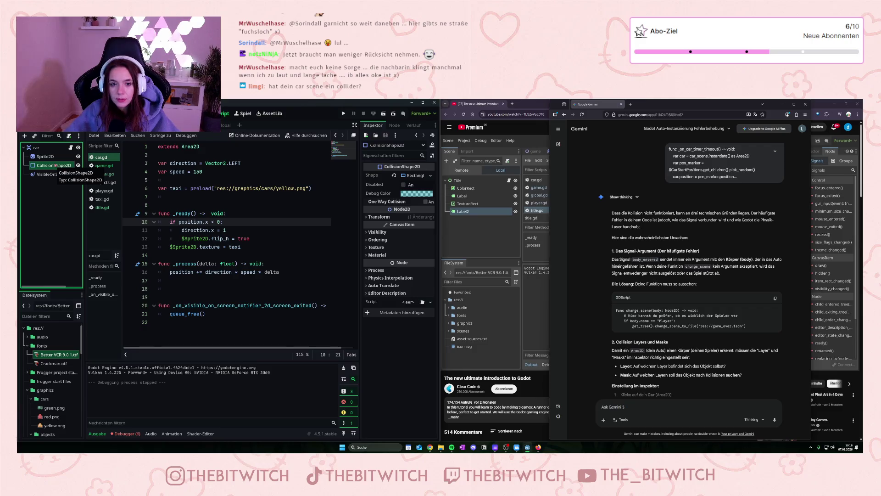
Expand the car shape's Visibility settings, then enable collision layer 2 on the Player body
left_click(369, 232)
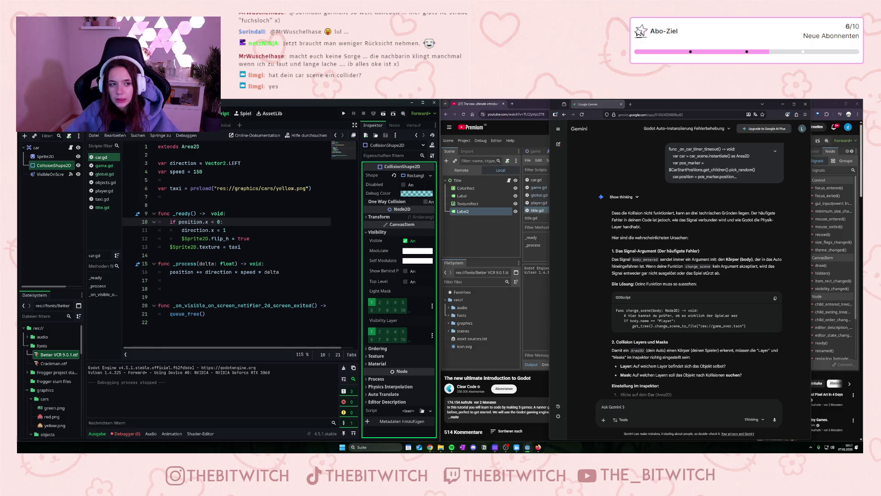
key("ctrl+Tab")
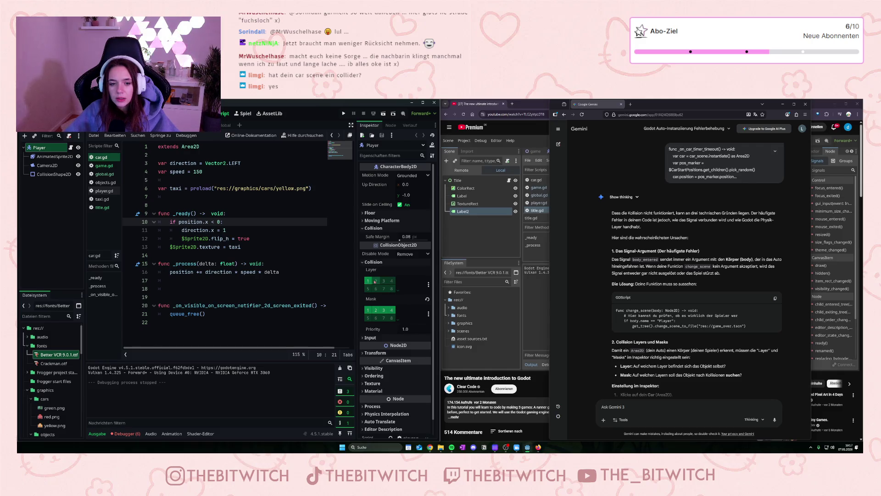
left_click(376, 280)
Take the Player off collision layer 1 and save the Player scene
left_click(369, 280)
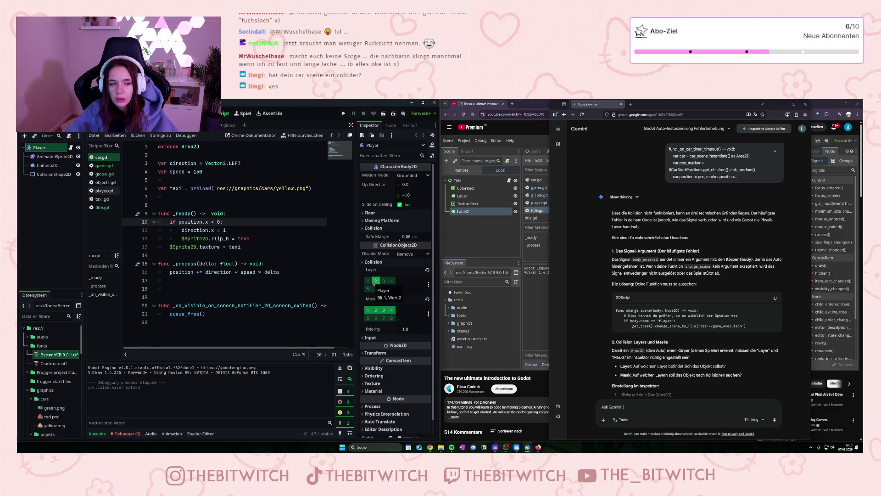
left_click(207, 230)
key("ctrl+s")
Move the objects body from layer 1 to layer 3, adjust its mask, save, and run the scene
key("ctrl+Tab")
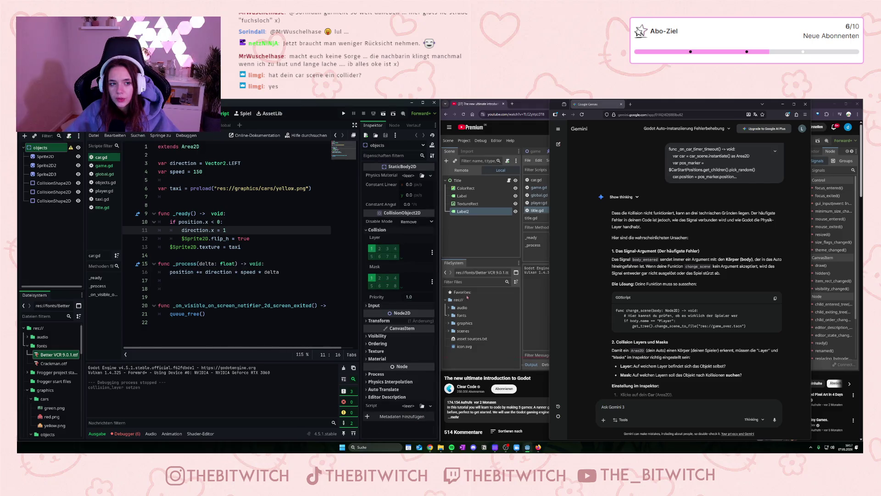
left_click(390, 251)
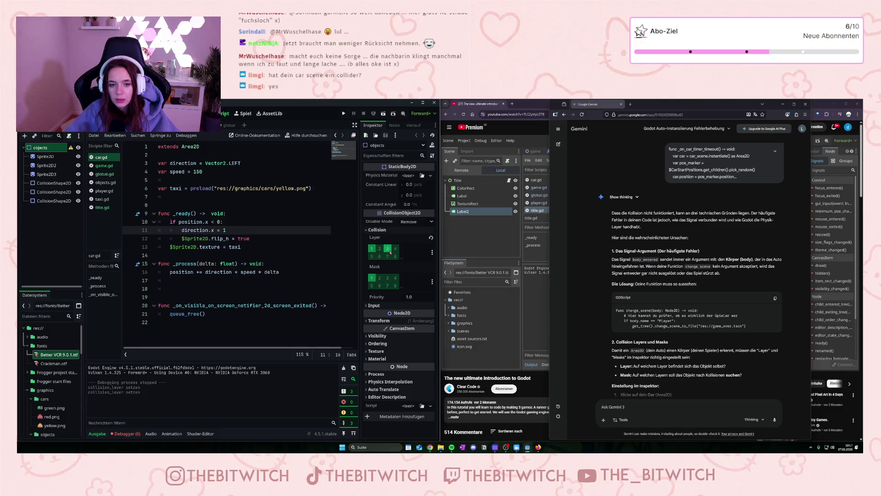
left_click(372, 248)
left_click(372, 279)
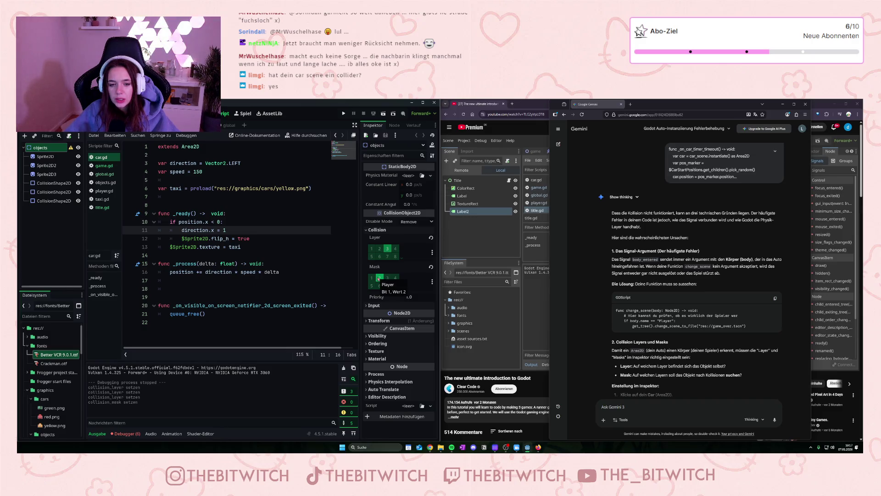
left_click(379, 278)
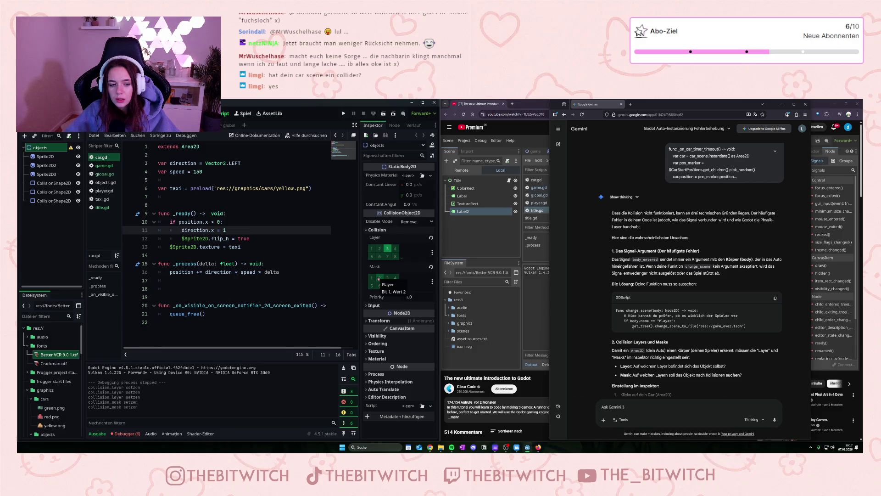
left_click(212, 222)
key("ctrl+s")
left_click(384, 115)
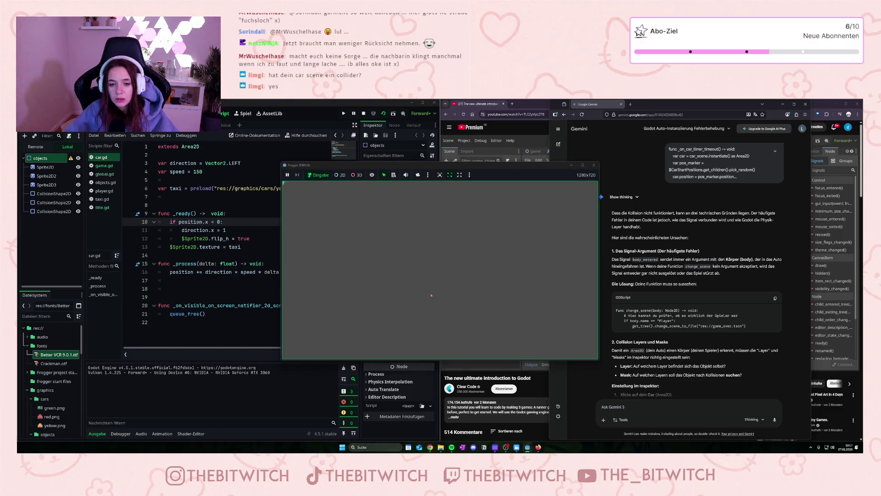
Relaunch the full project with F5, hop the frog up, right and up to score, then stop
left_click(594, 165)
key("F5")
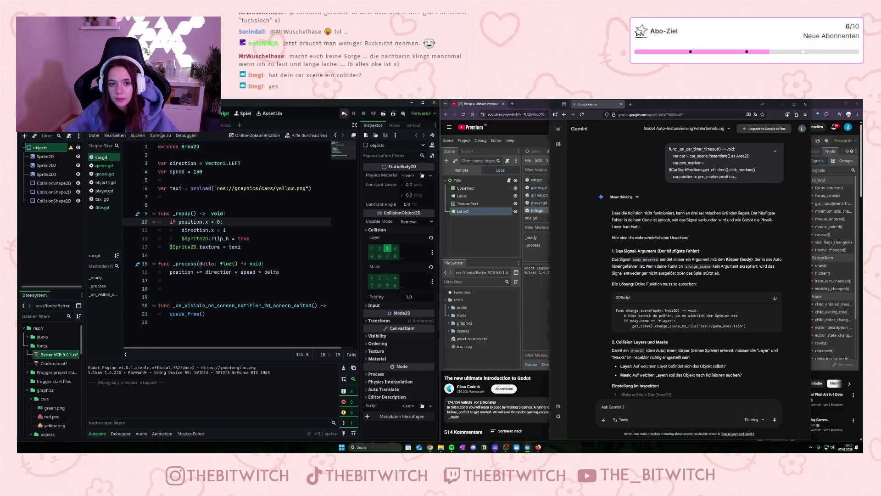
key("Up")
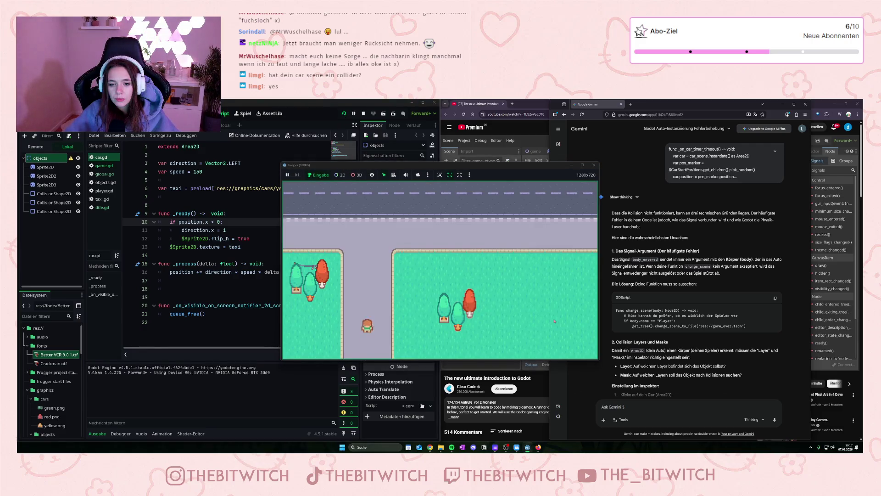
key("Up")
key("Right")
key("Right")
key("Right")
key("Up")
key("Up")
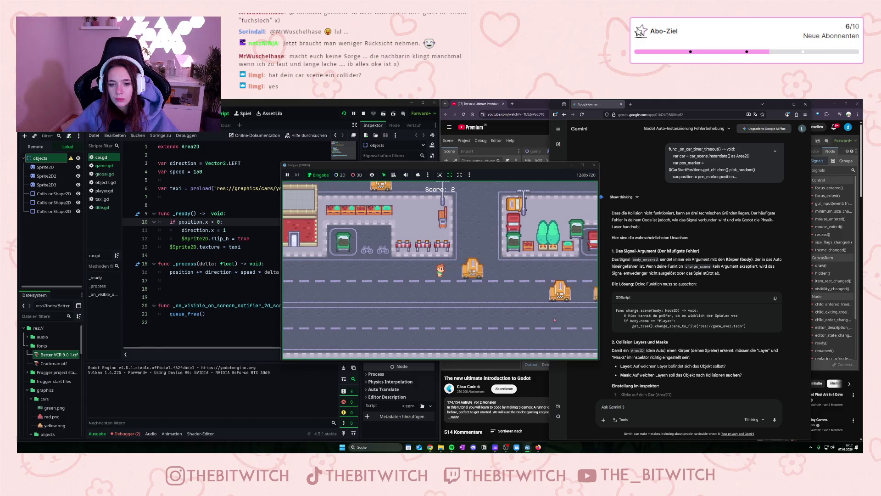
left_click(594, 165)
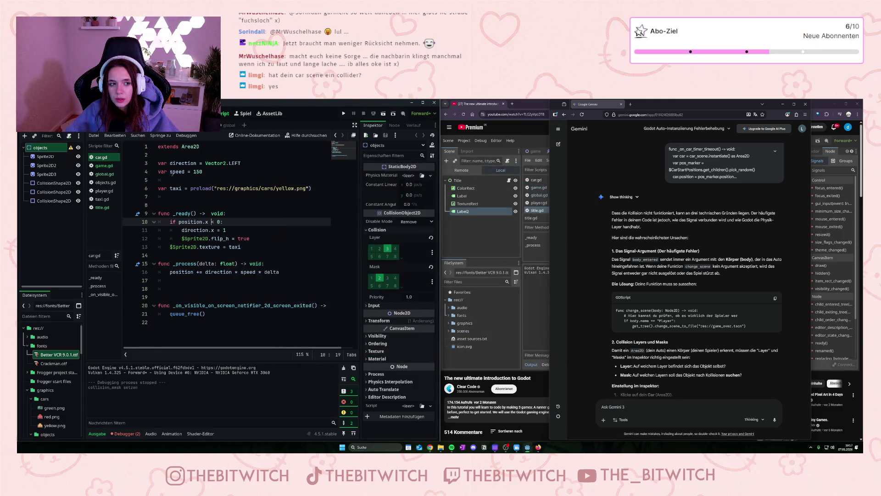
Read and dismiss the root node's configuration warning
left_click(154, 205)
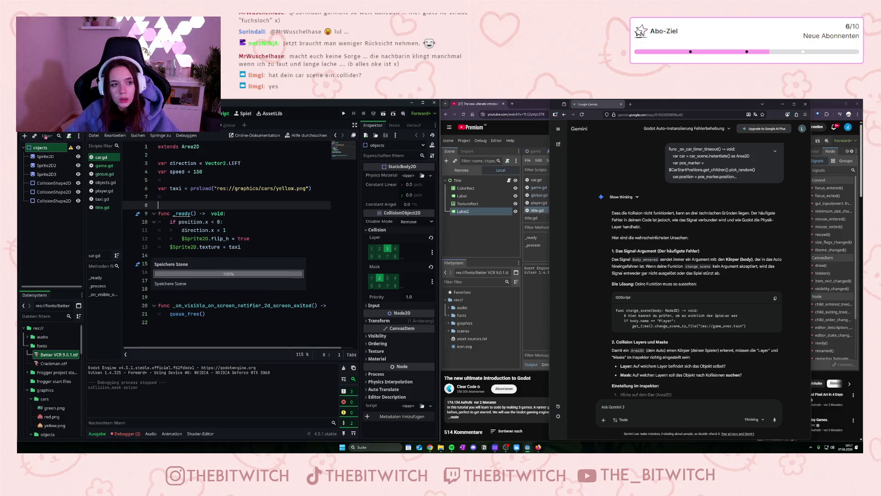
mouse_move(71, 148)
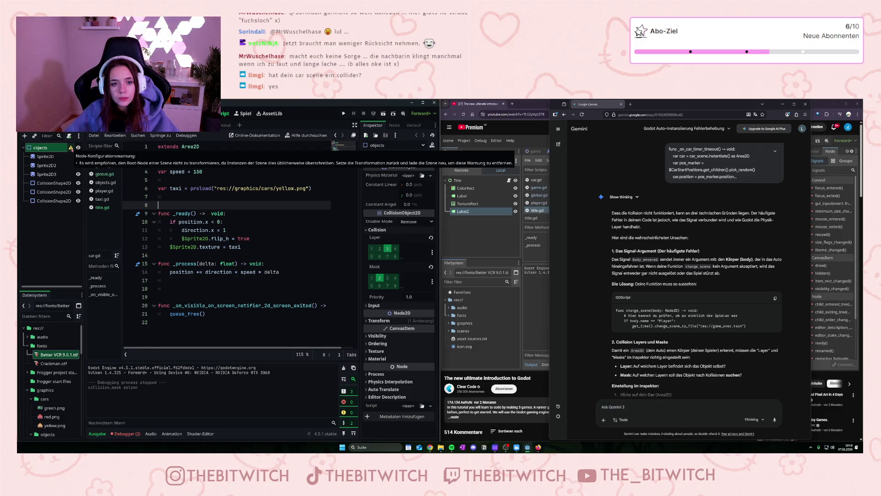
left_click(71, 148)
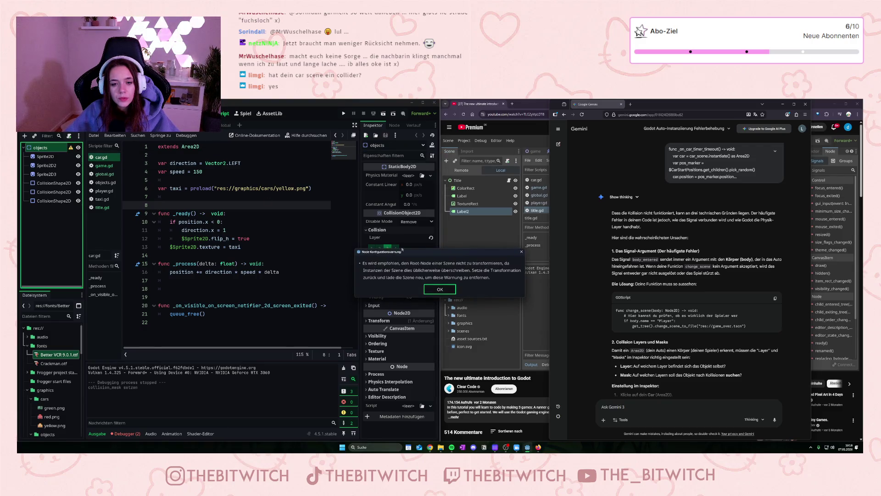
left_click(442, 289)
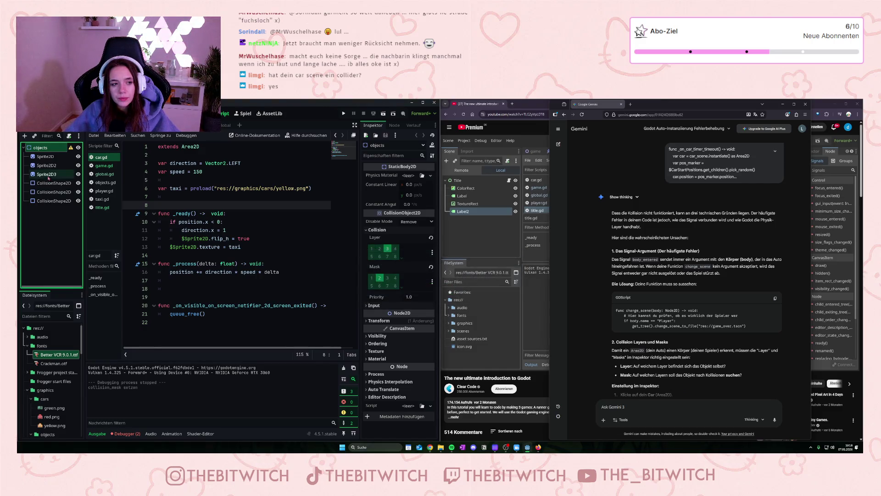
Rework the objects body's collision bits toward layers 1 and 3 with mask 2
double_click(41, 147)
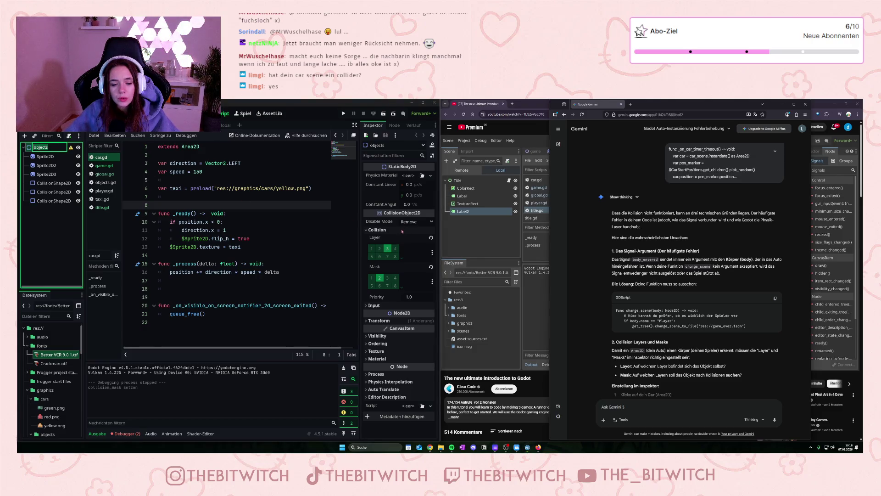
left_click(387, 250)
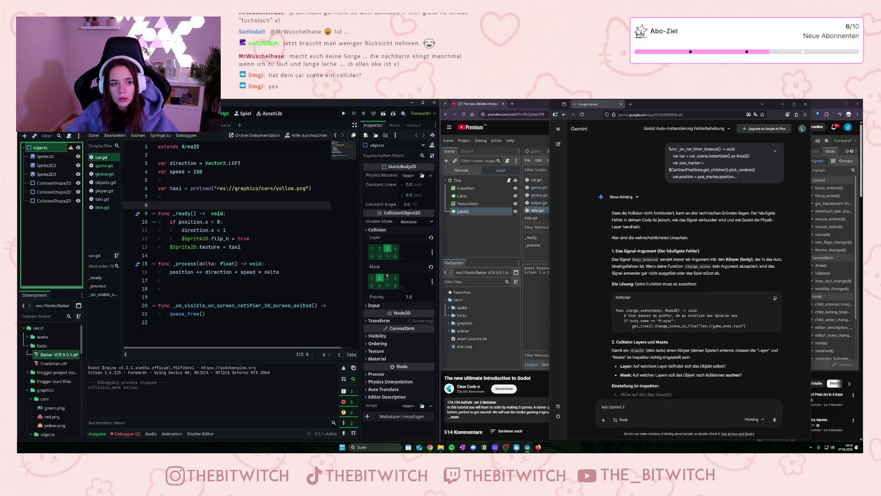
left_click(372, 248)
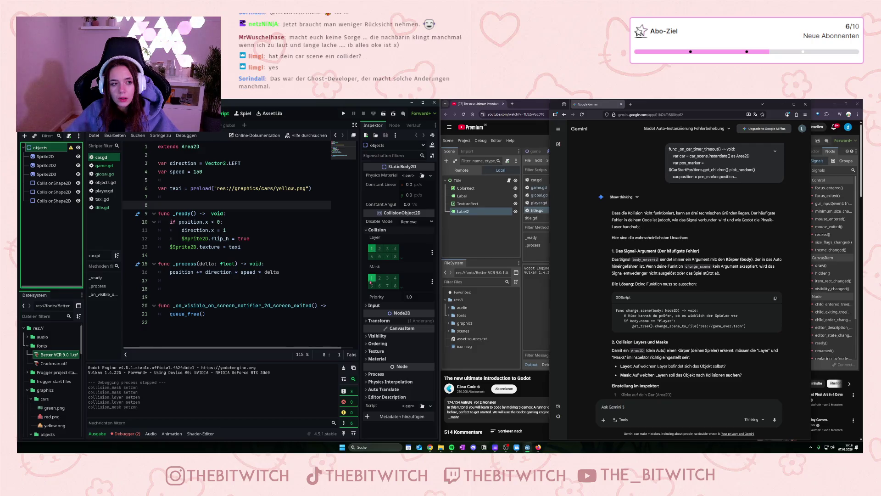
left_click(387, 249)
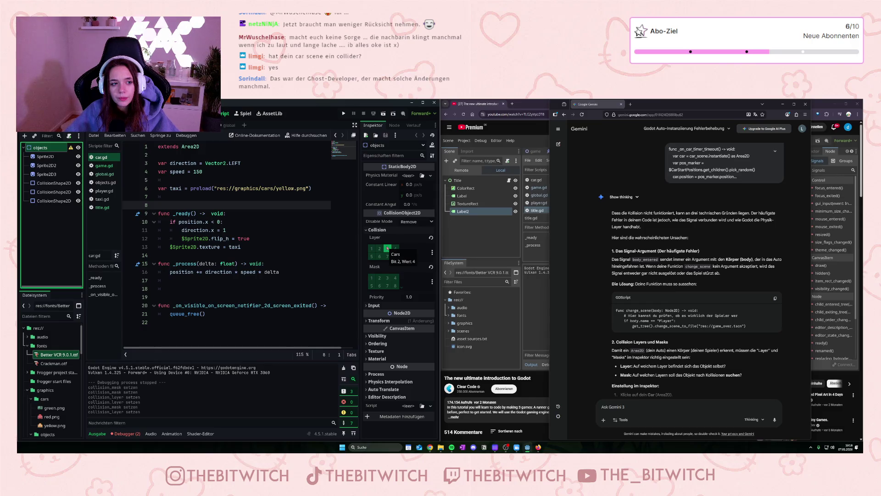
Step through objects' child nodes, re-enable layer 1 on its root, then select the car's Area2D
left_click(45, 157)
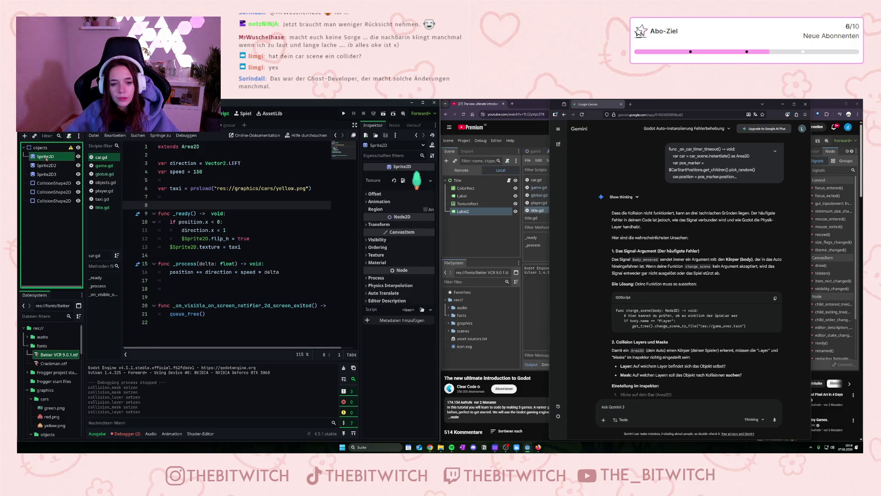
left_click(46, 165)
left_click(47, 174)
left_click(49, 183)
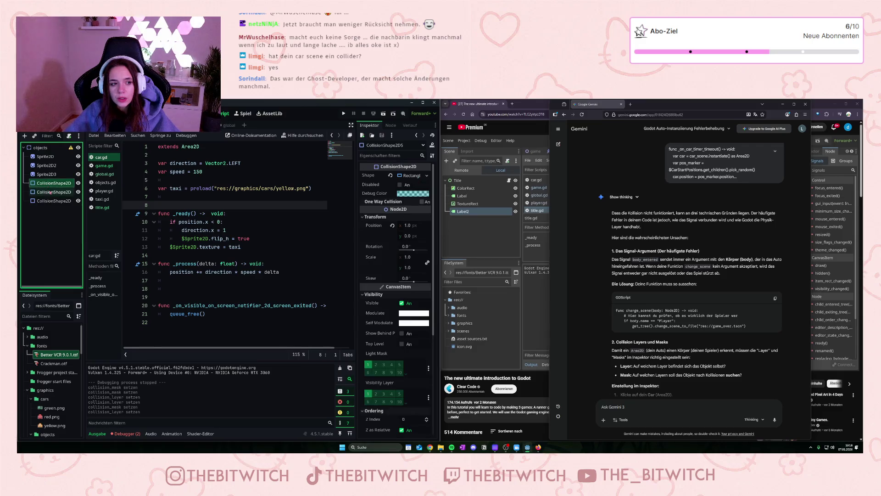
left_click(51, 192)
left_click(51, 200)
left_click(47, 148)
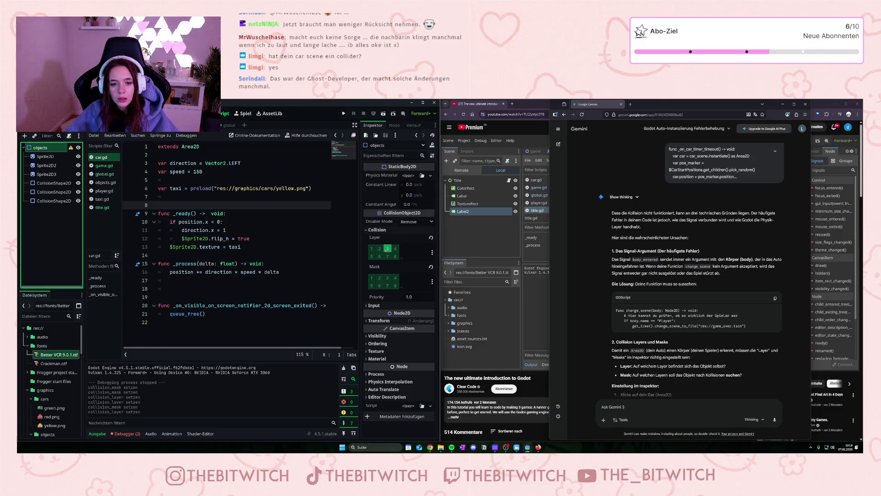
left_click(372, 249)
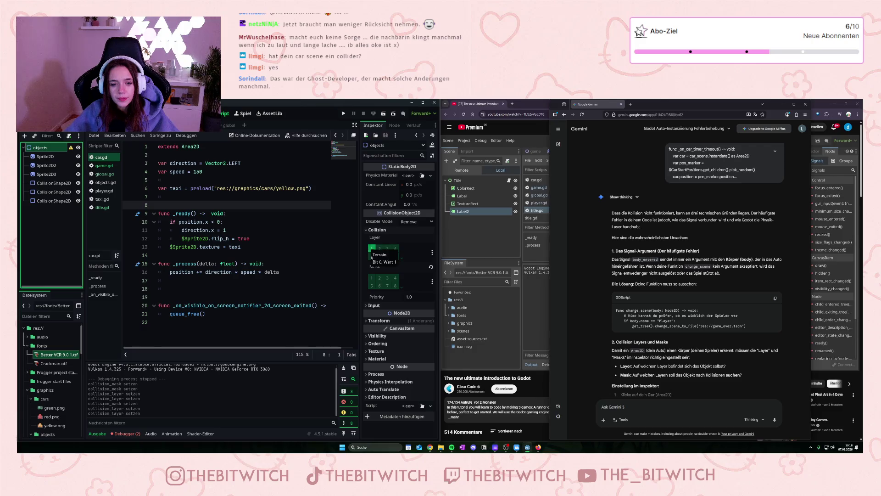
left_click(202, 124)
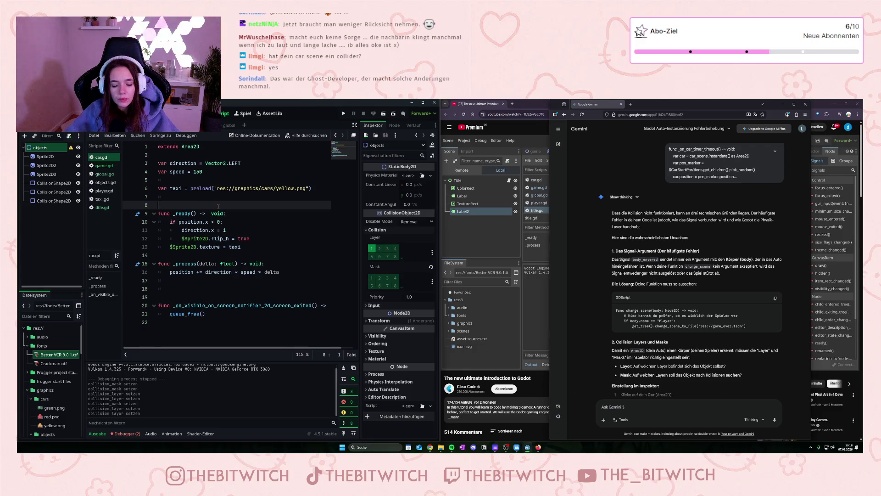
left_click(36, 147)
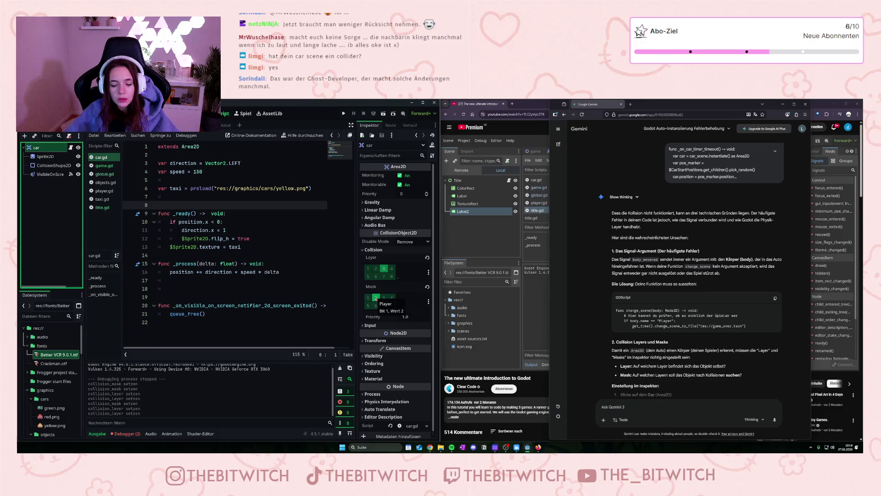
Limit the car collision shape's light mask to layer 1, then bring up the Game scene
left_click(220, 238)
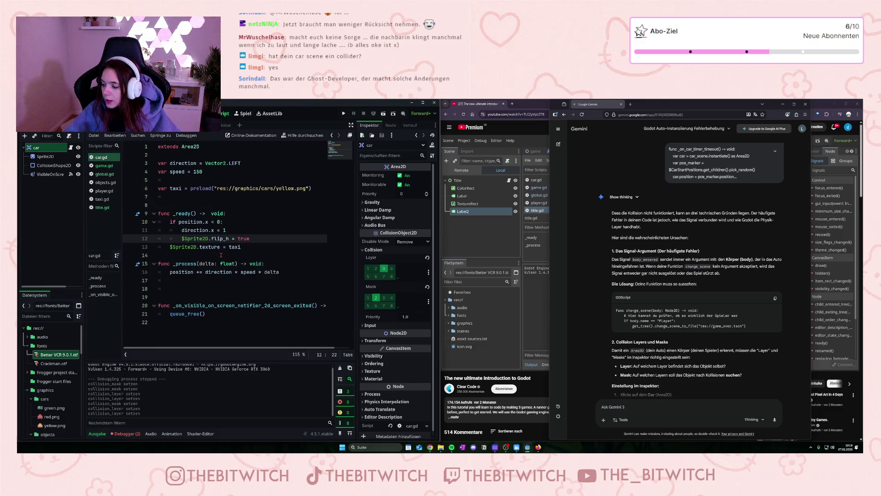
mouse_move(221, 261)
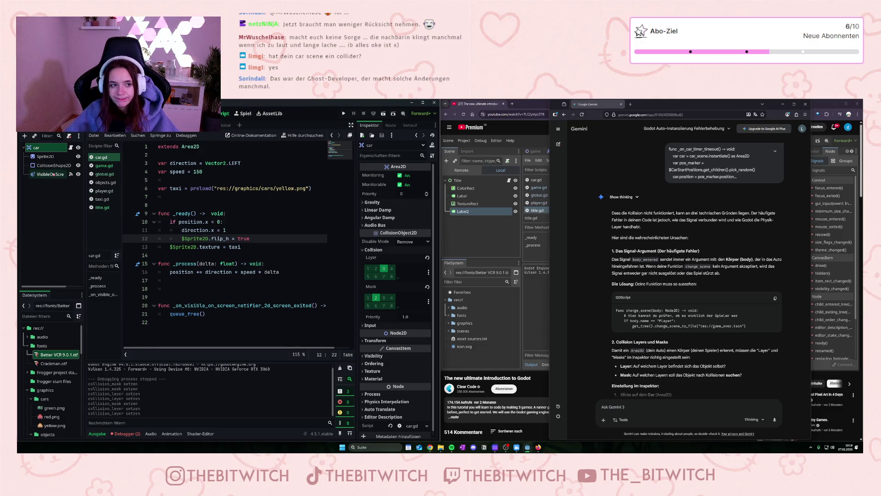
left_click(51, 165)
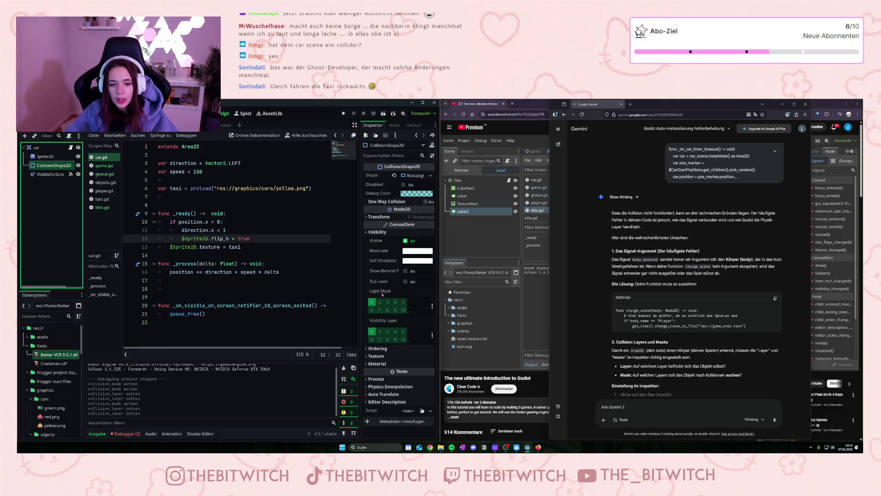
left_click(372, 302)
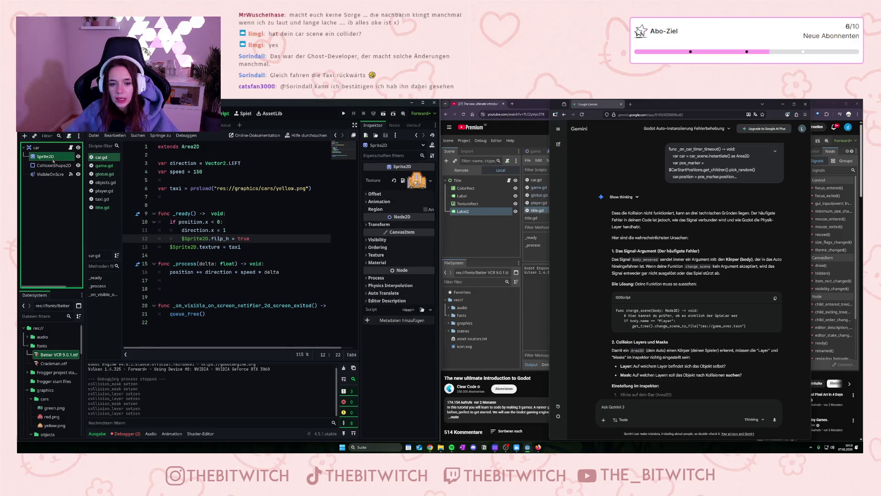
left_click(42, 147)
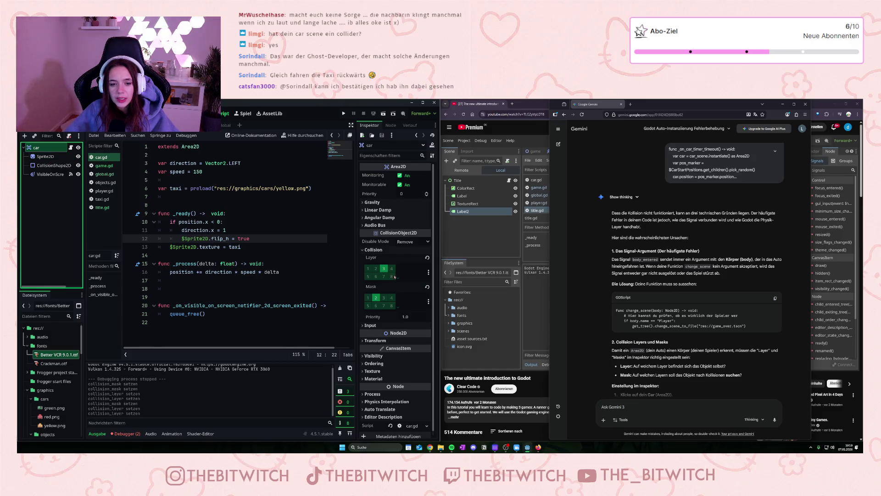
left_click(53, 165)
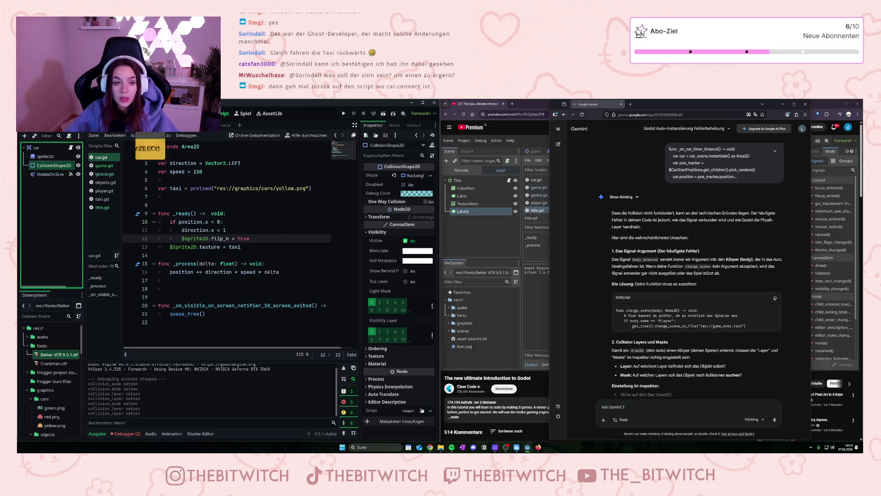
left_click(92, 125)
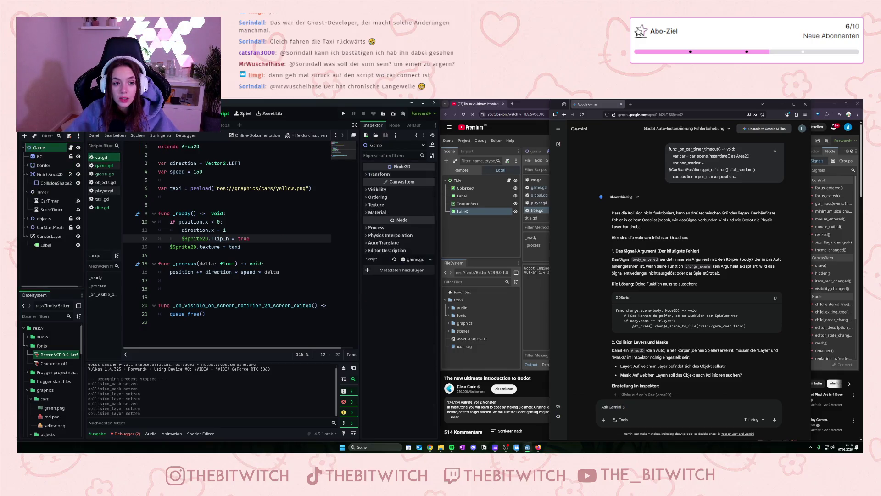
Open game.gd and scroll down to the _body parameter on line 24
left_click(215, 256)
left_click(103, 165)
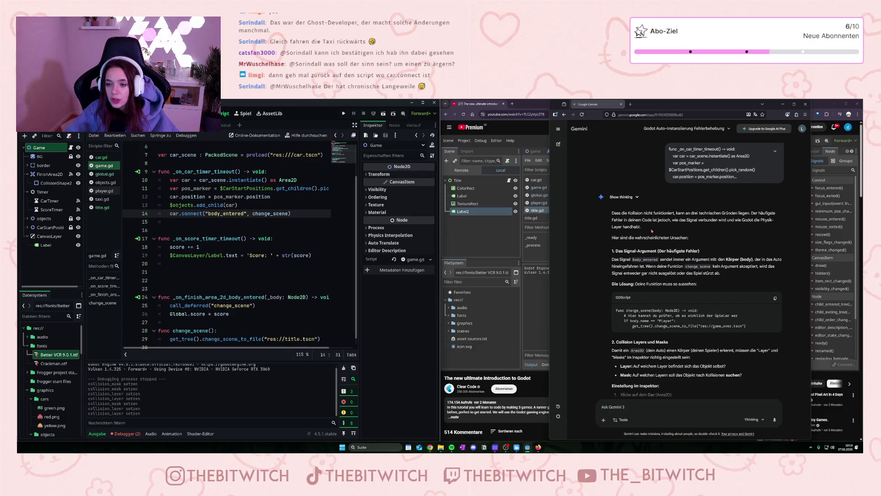
scroll(651, 231, "down", 2)
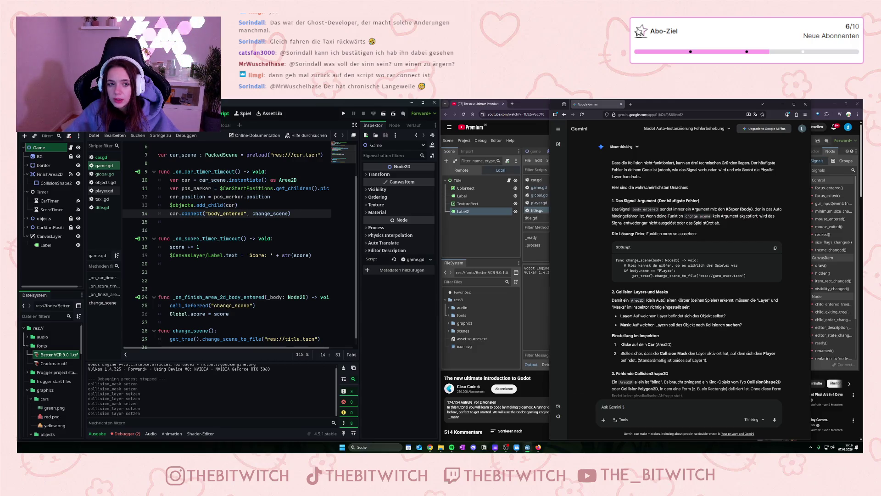
scroll(235, 294, "down", 1)
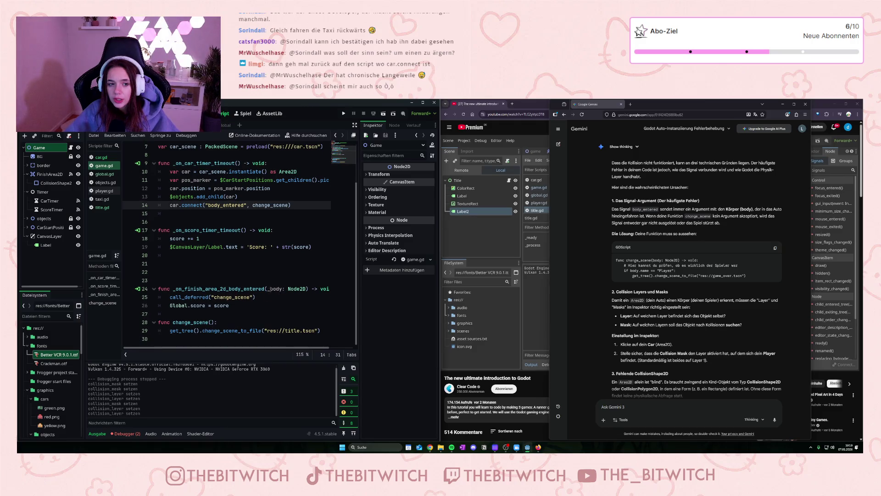
double_click(274, 289)
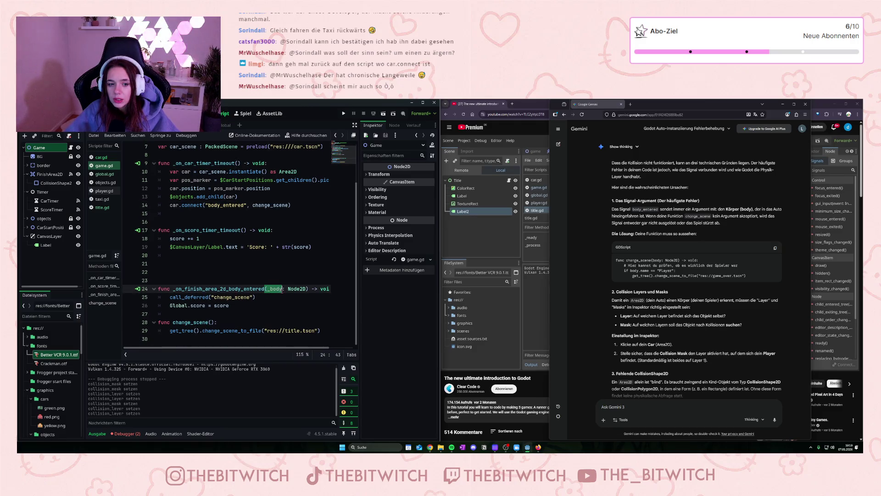
left_click(277, 276)
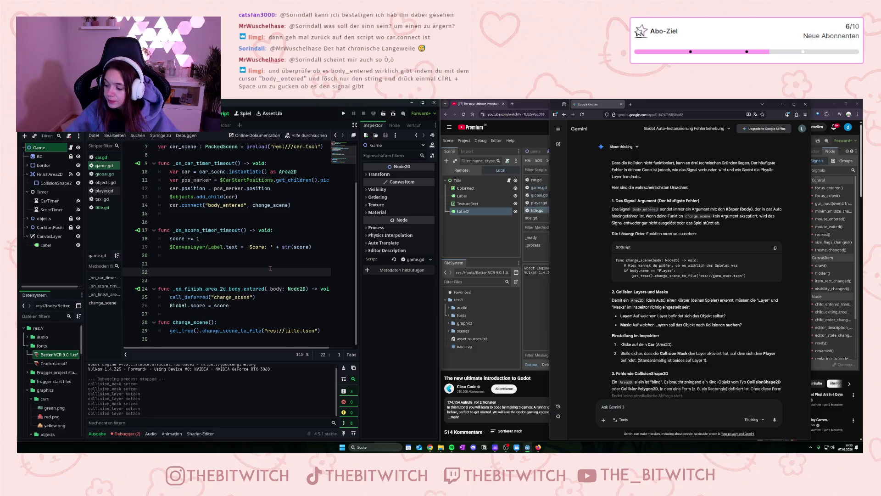
Delete 'body_entered' in the car.connect call on line 14 and retype it with completion
left_click_drag(246, 204, 206, 204)
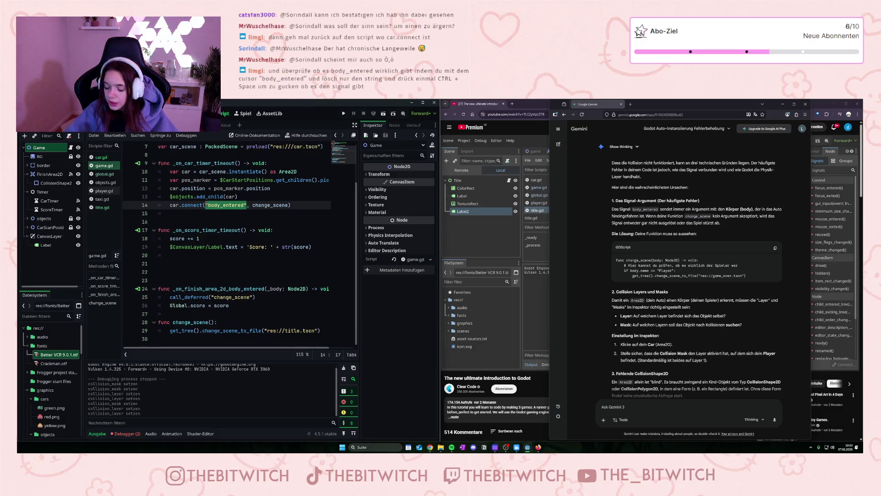
key("BackSpace")
key("ctrl+space")
key("Escape")
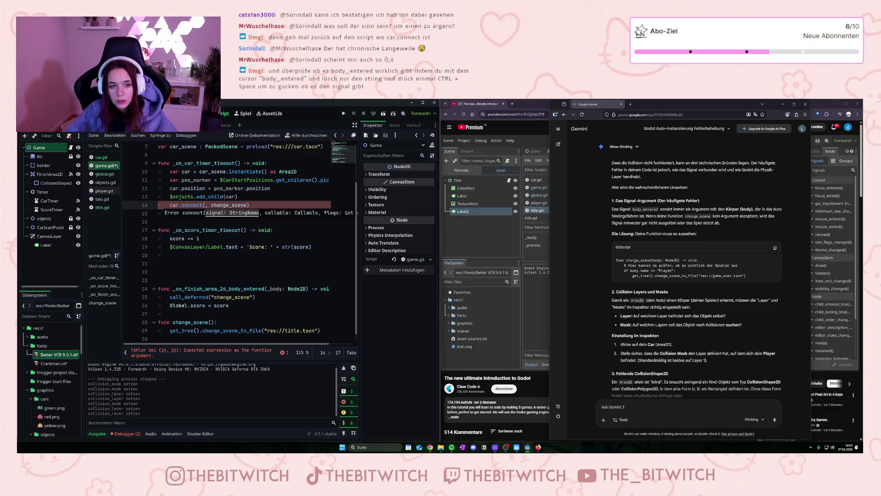
key("Escape")
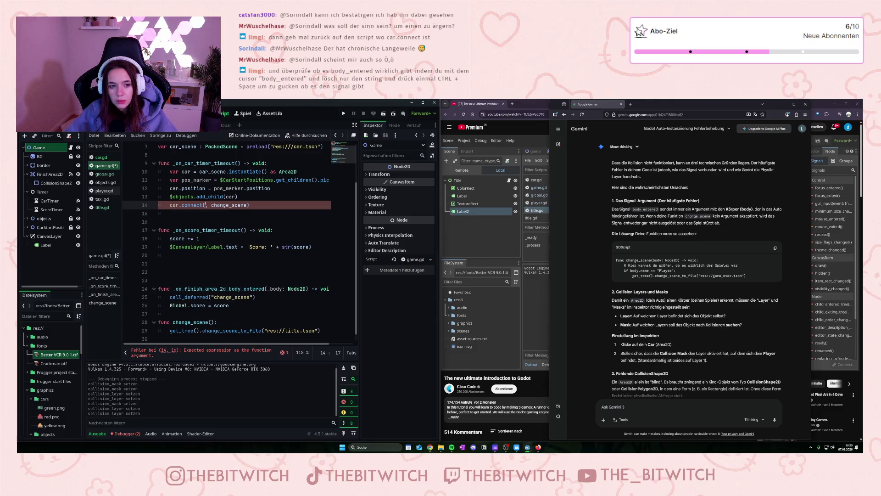
type("\"\"")
key("ctrl+space")
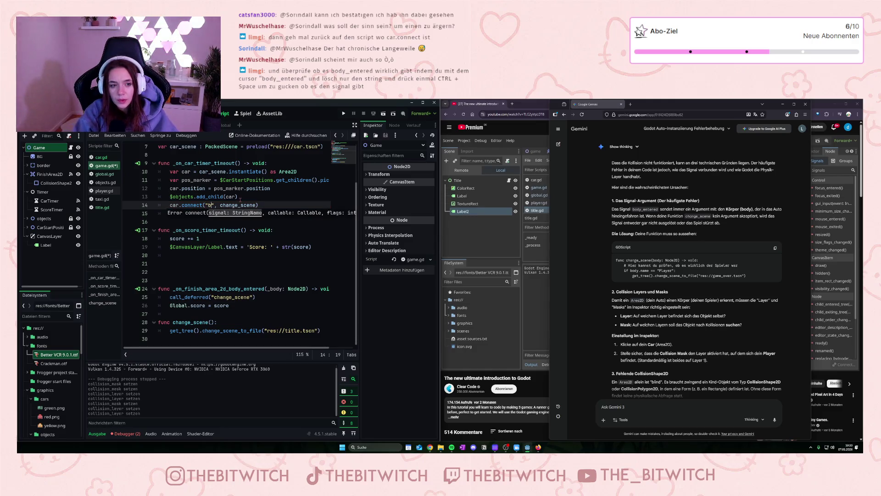
type("_entered")
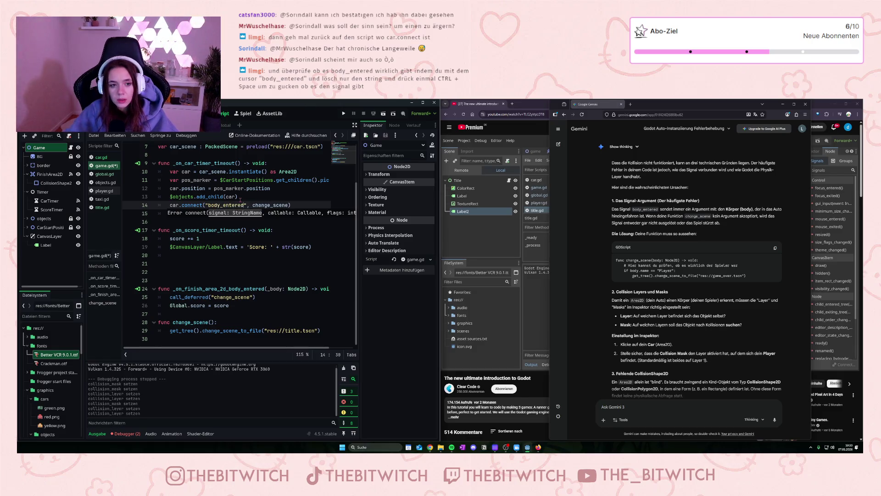
left_click(218, 280)
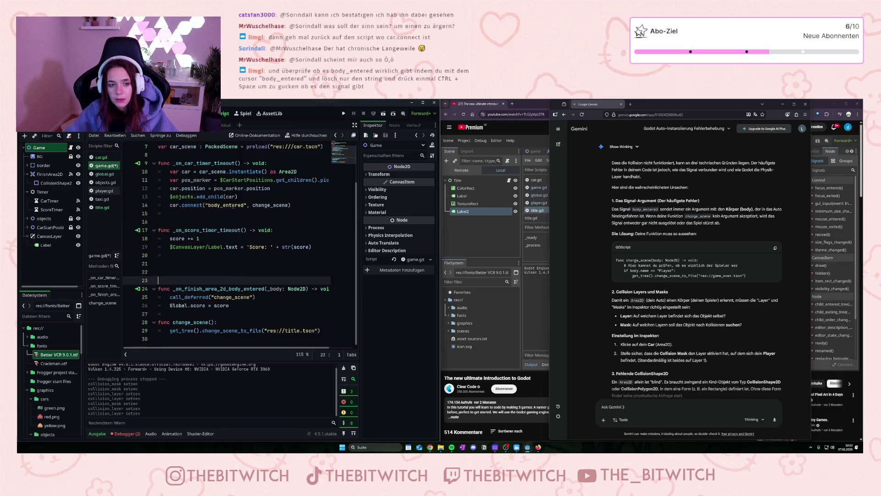
Glance at line 17 of player.gd, then return to game.gd
scroll(233, 207, "up", 1)
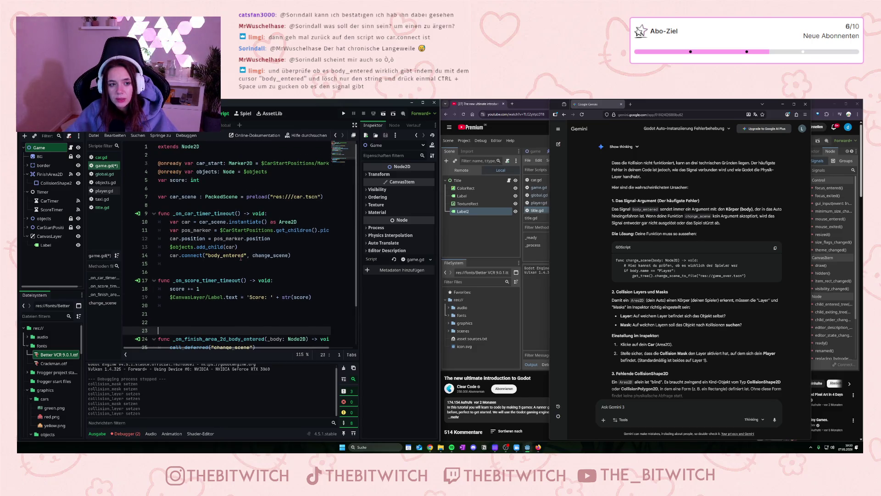
scroll(236, 252, "up", 1)
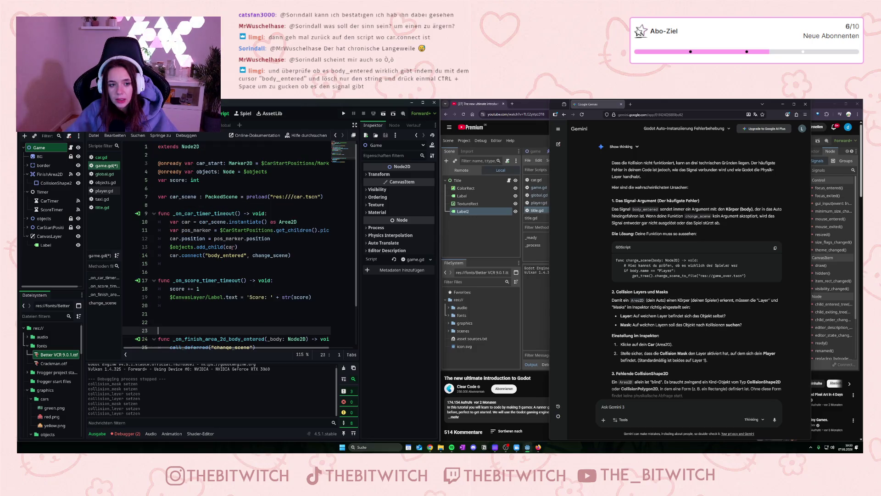
left_click(175, 204)
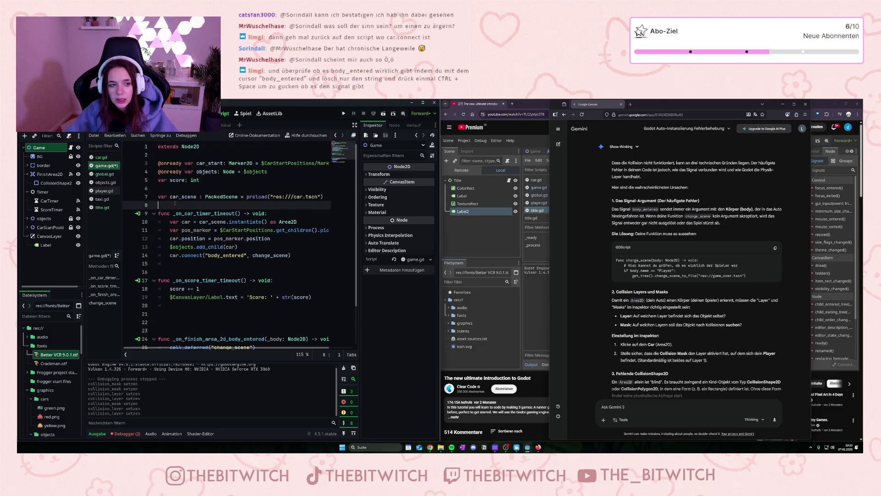
left_click(105, 191)
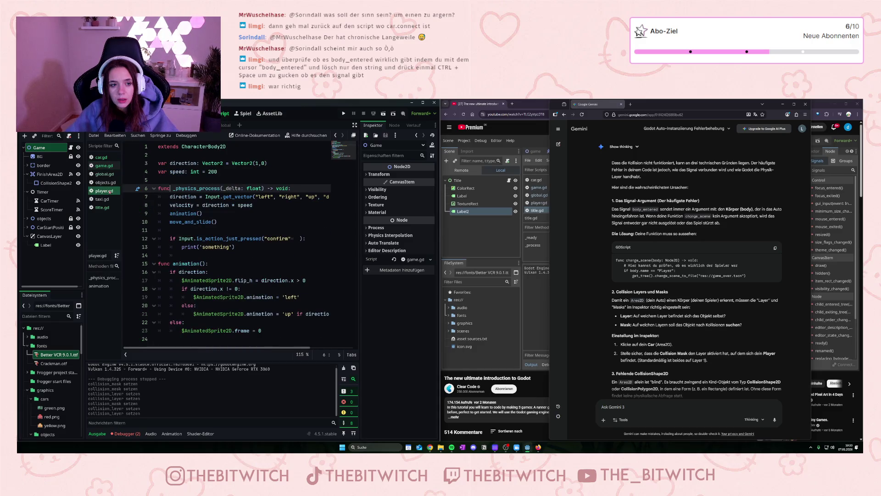
left_click(98, 194)
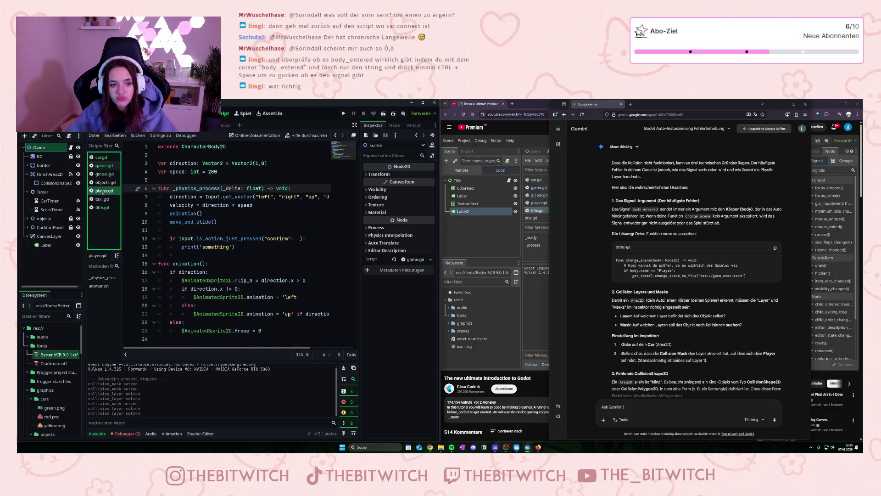
left_click(256, 280)
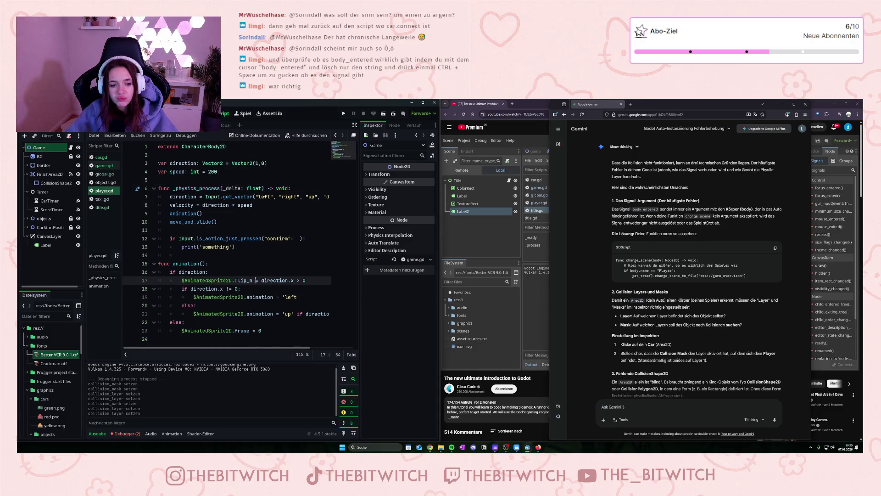
left_click(101, 165)
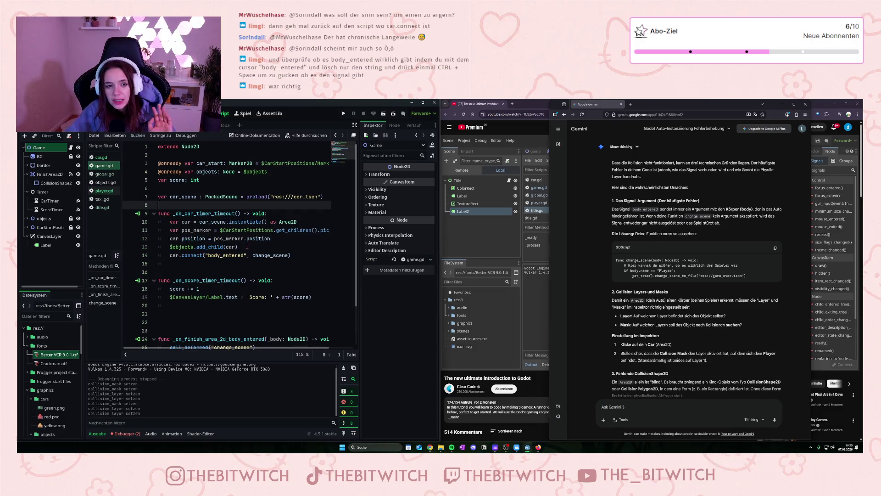
Bring up the YouTube tutorial and briefly play then pause it
scroll(242, 322, "down", 2)
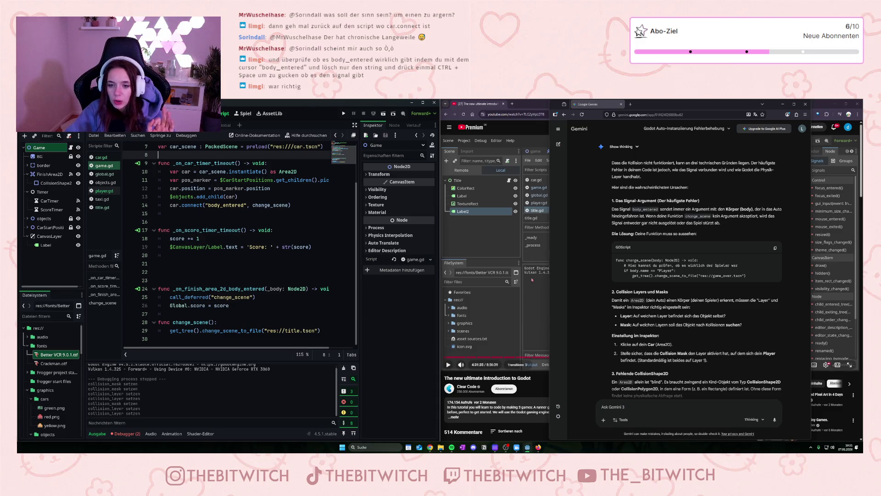
left_click(496, 316)
left_click(643, 241)
left_click(643, 241)
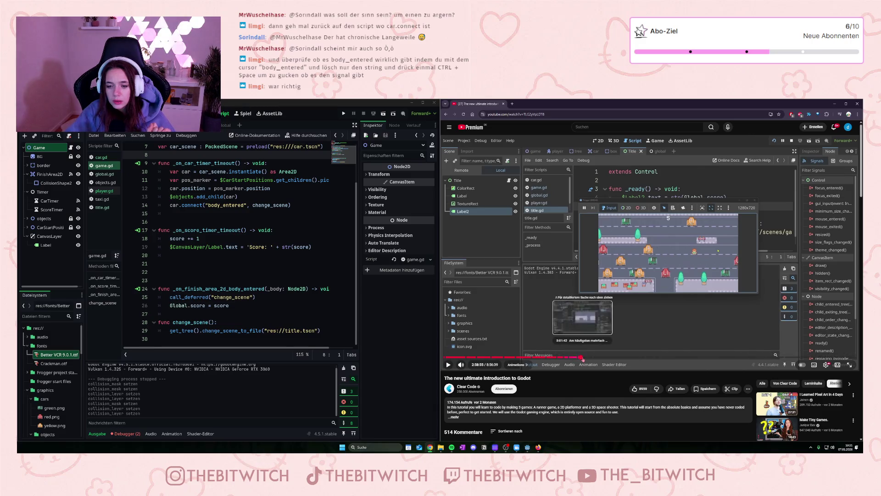
Scrub the tutorial via 2:58:55 and 3:09:03 to 3:23:06 and resume playback
left_click(582, 358)
left_click(590, 359)
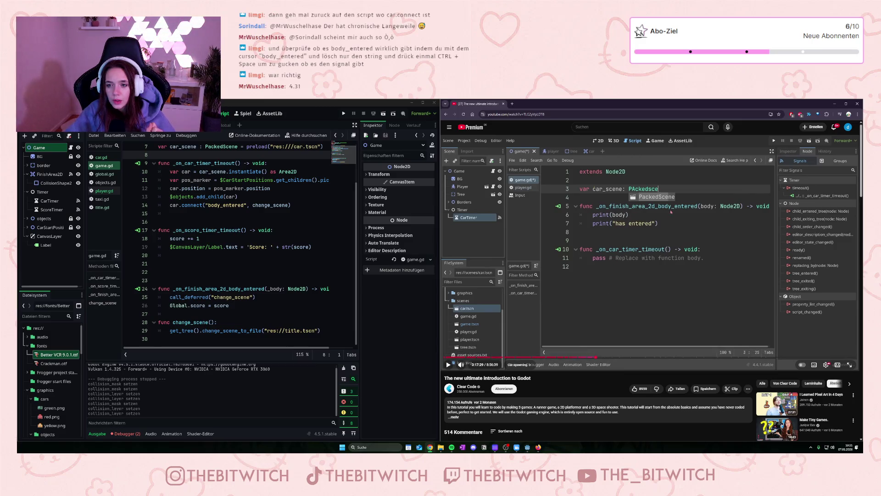
left_click(662, 326)
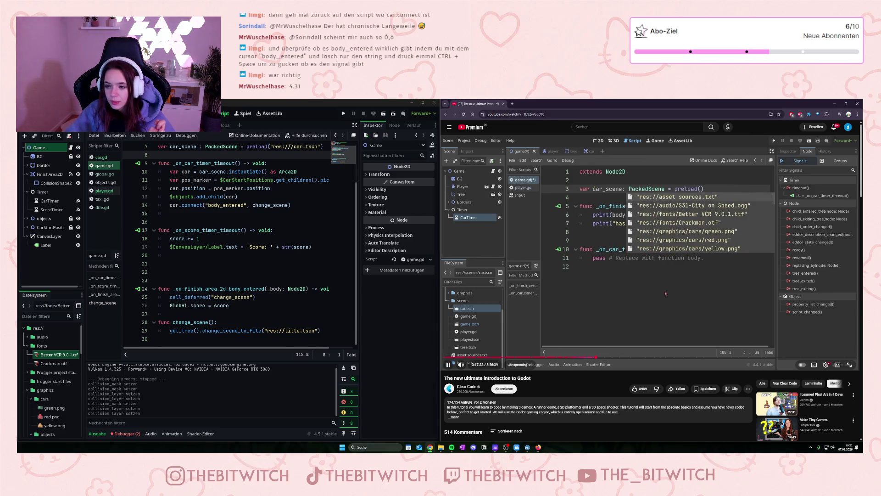
left_click(636, 282)
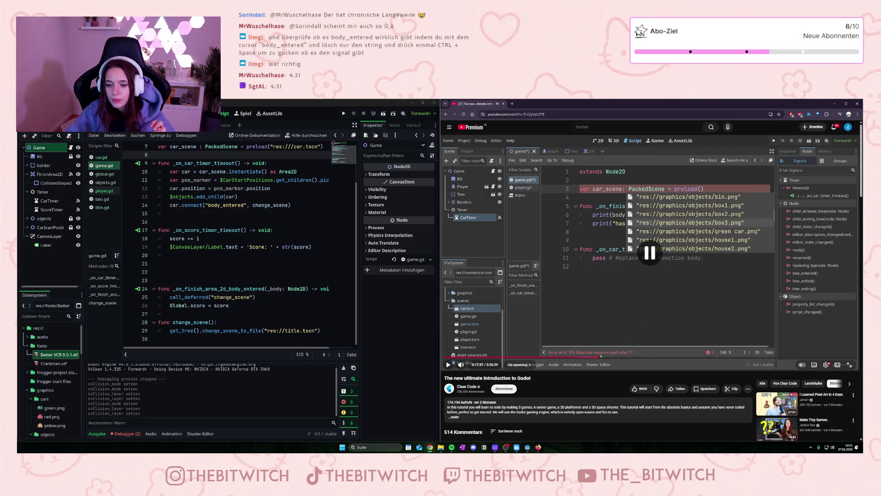
left_click(599, 356)
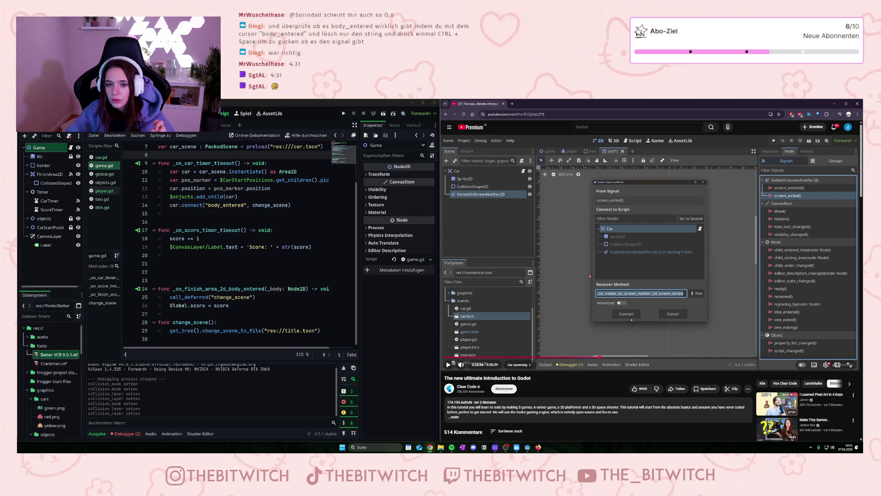
left_click(643, 240)
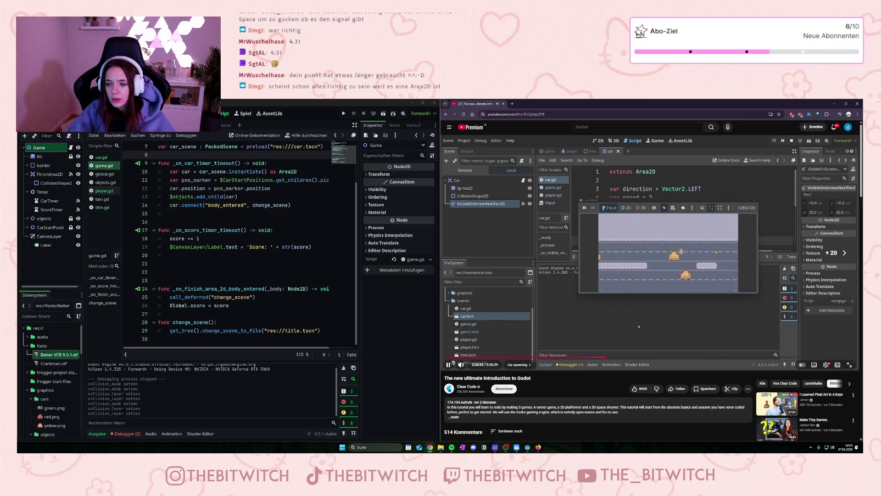
Skip the tutorial forward past the framerate and delta time slides
key("l")
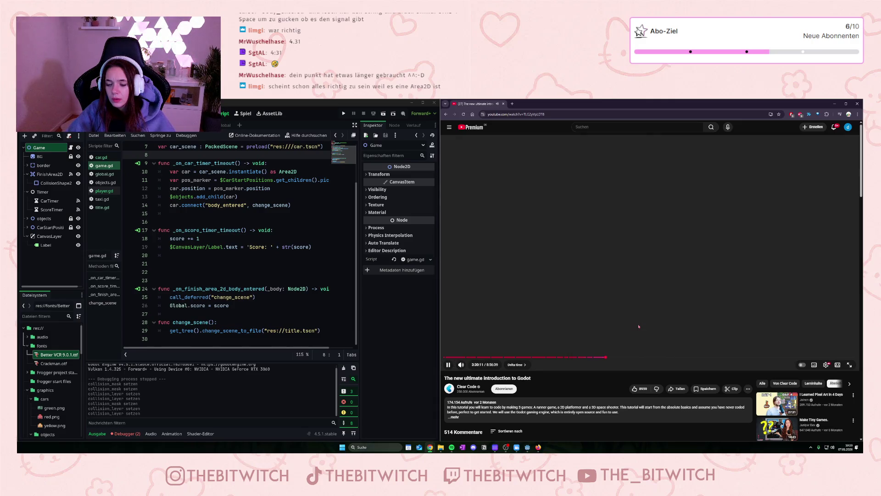
key("Right")
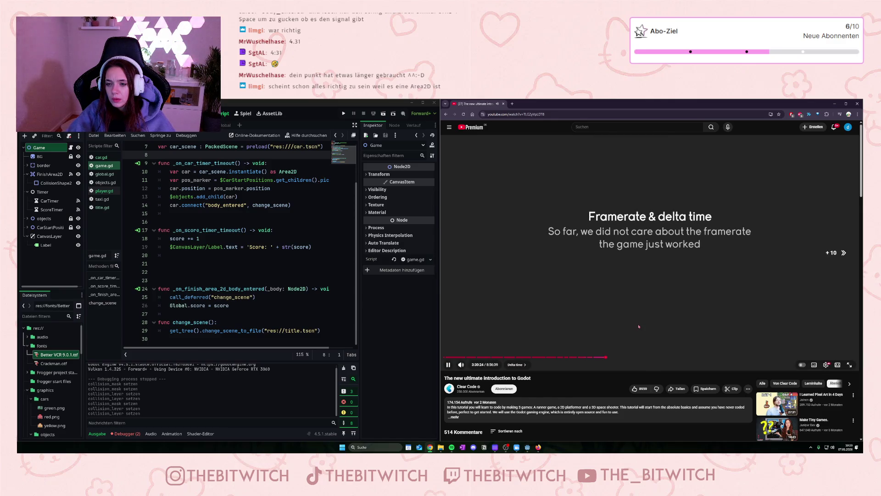
key("Right")
key("Right")
key("Right")
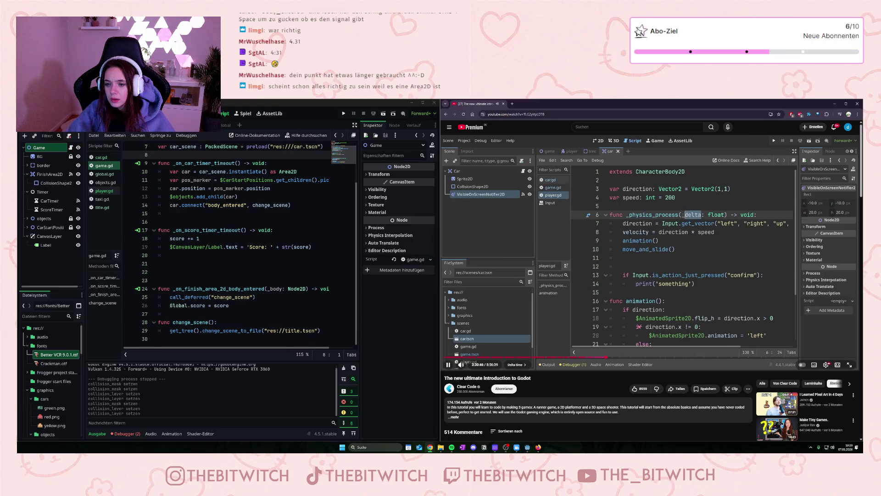
key("Right")
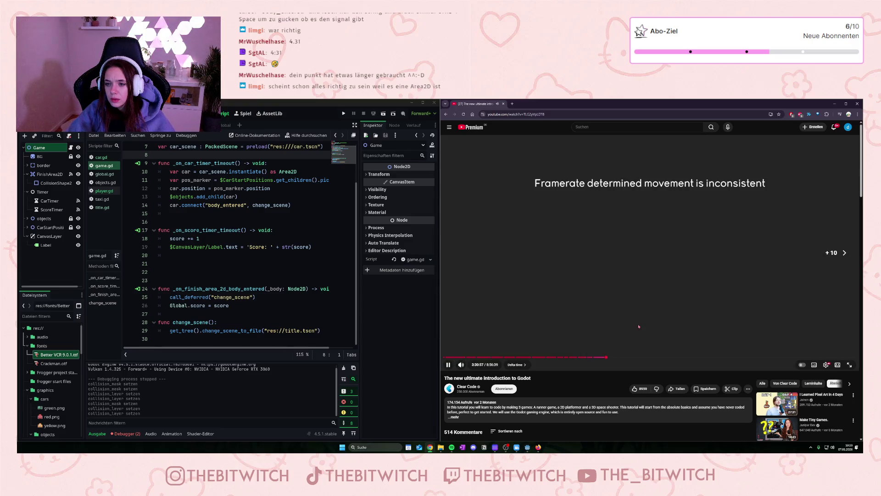
key("Right")
key("Right")
key("Right")
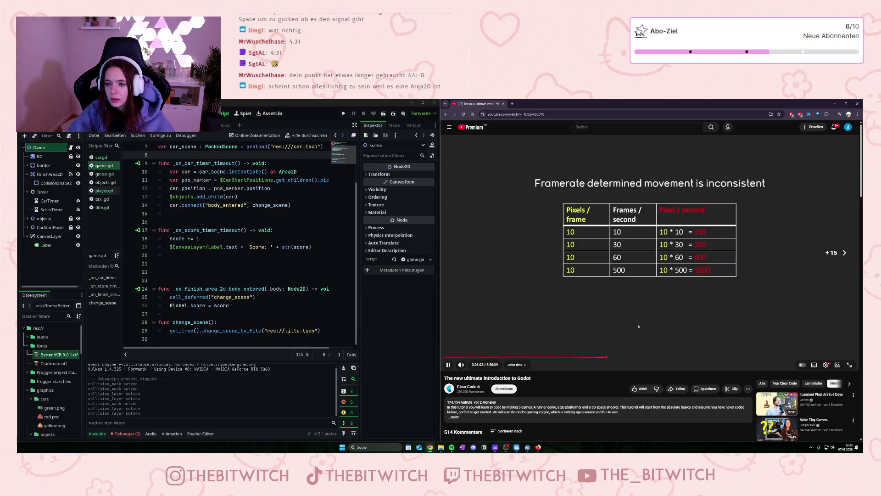
key("Right")
key("Right")
key("Right")
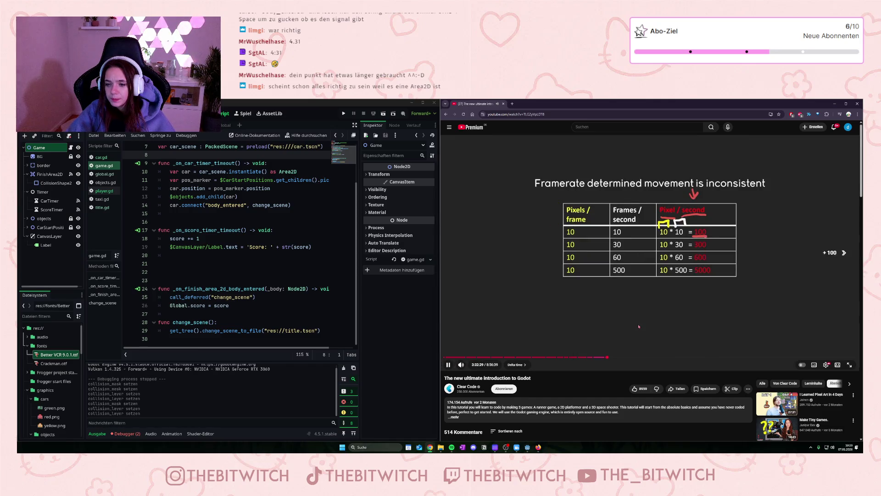
key("Right")
key("Right")
key("Right")
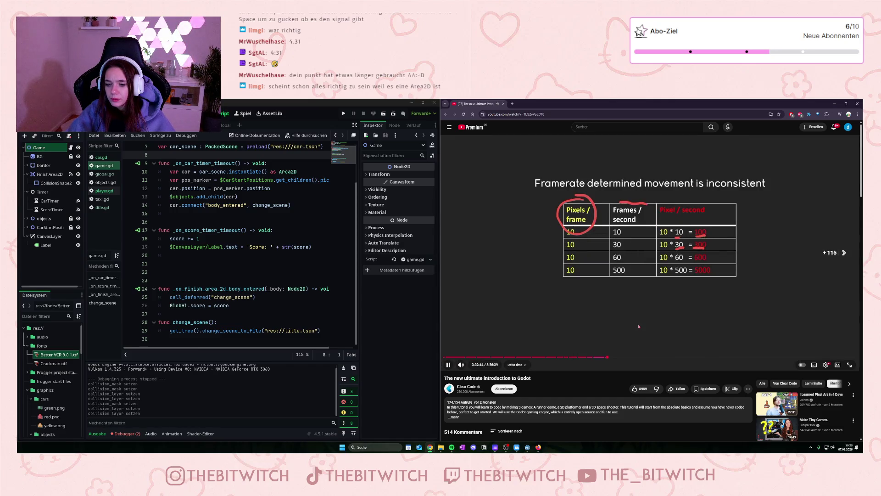
key("Right")
key("Right")
key("Right")
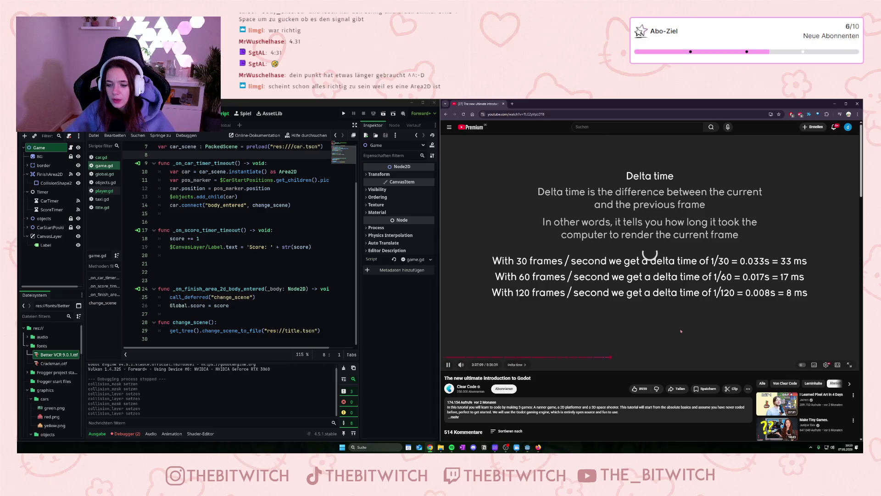
Seek to the Player car collisions chapter and advance to its editor demonstration
left_click(611, 357)
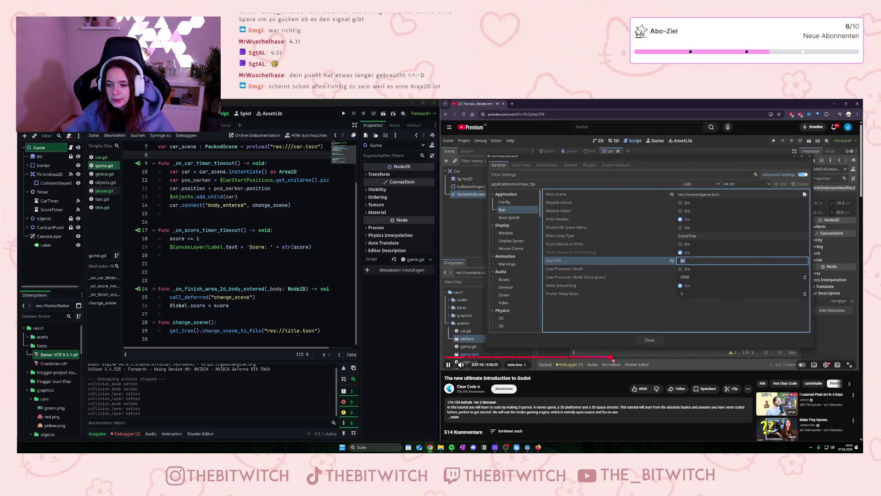
left_click(612, 358)
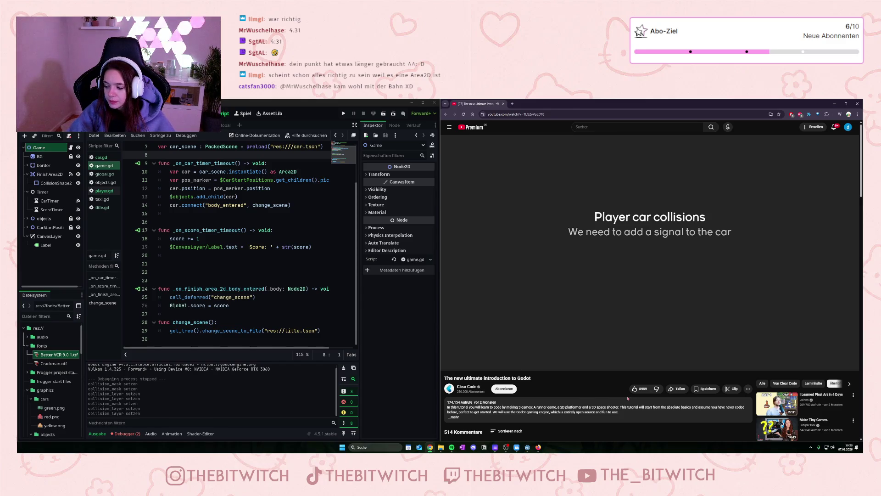
key("Right")
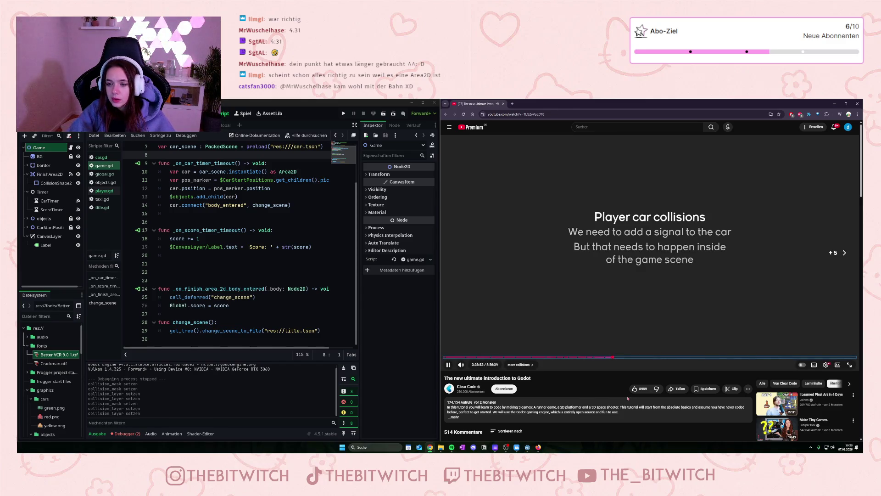
key("Right")
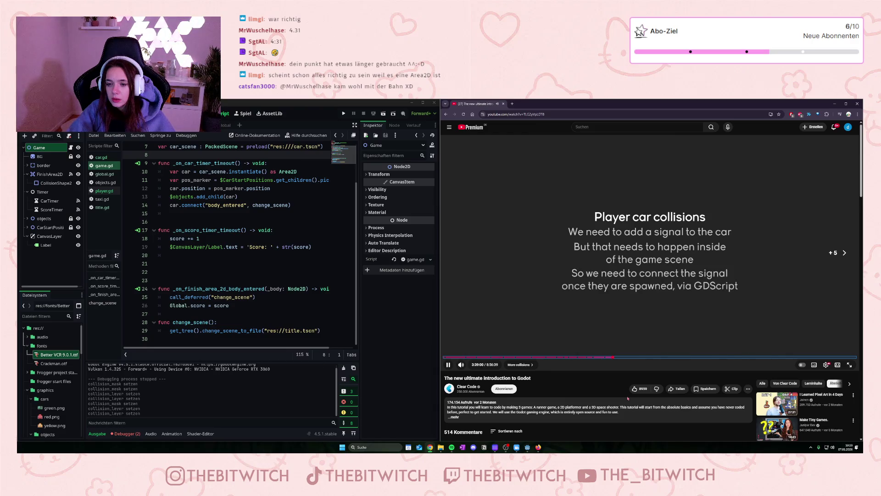
key("Right")
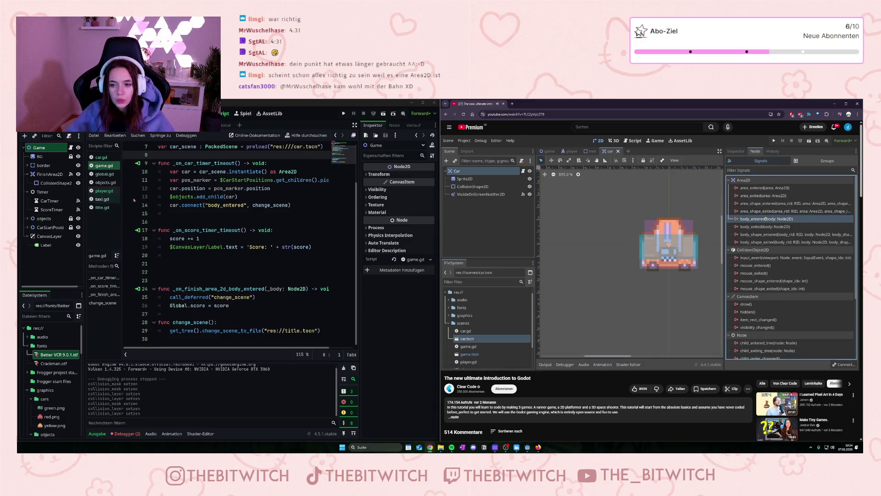
Check the car collision shape's signals in the Node tab, view car.gd, and return to game.gd
left_click(151, 125)
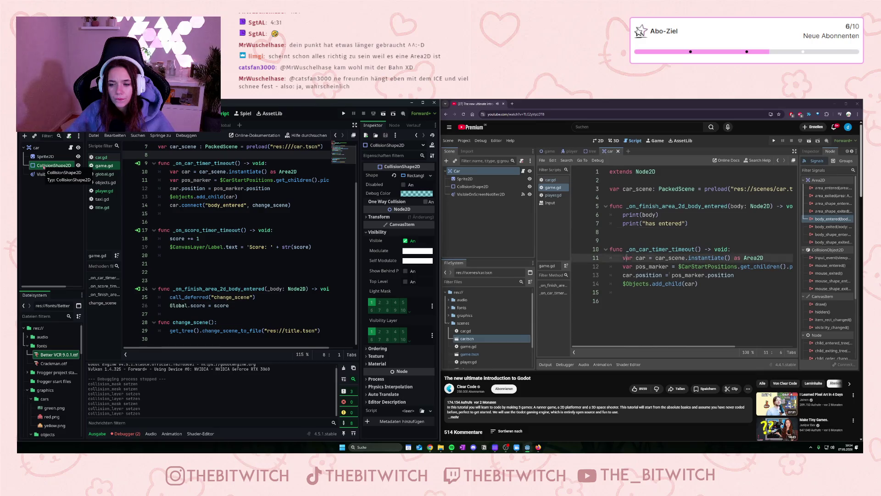
left_click(395, 125)
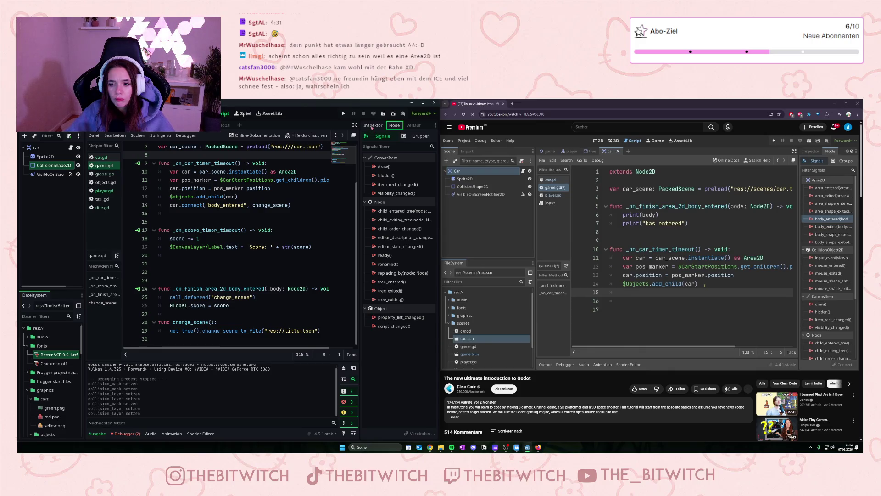
left_click(372, 126)
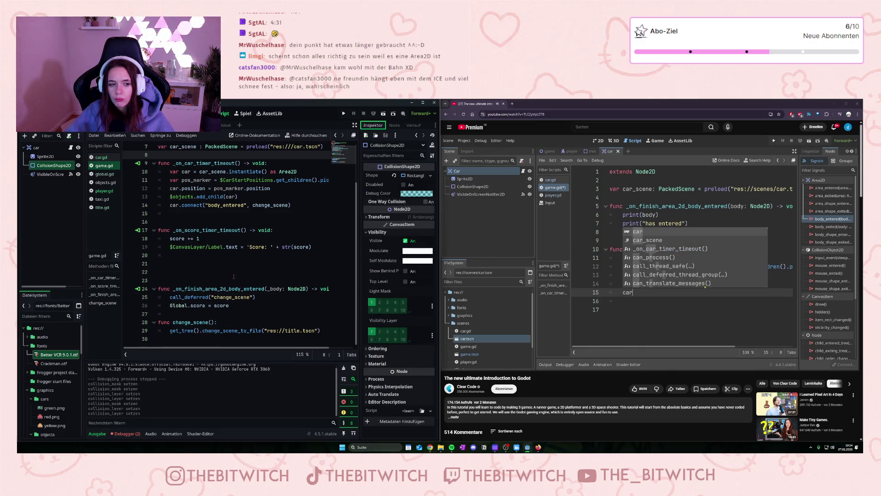
left_click(101, 157)
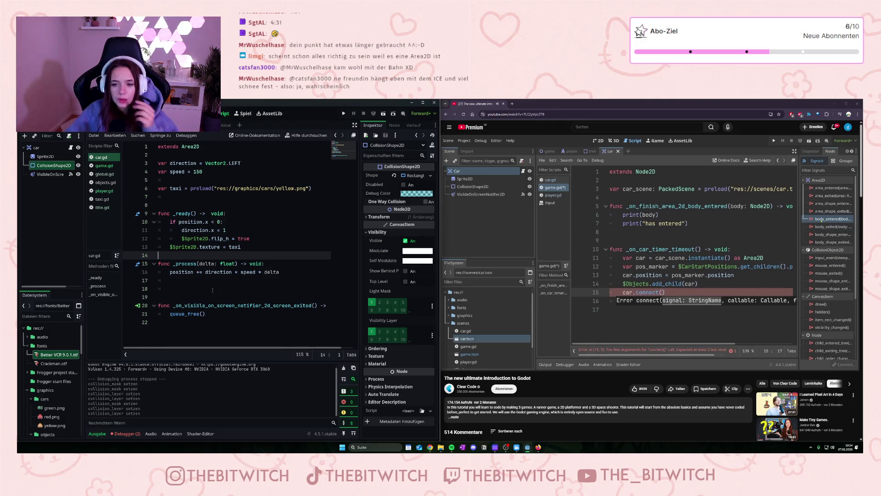
left_click(104, 165)
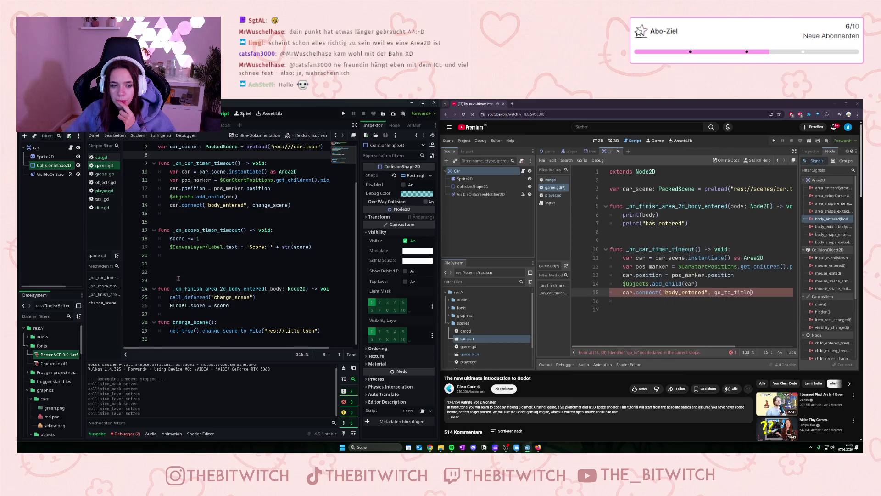
Delete the surplus blank lines above line 22 and at line 16 of game.gd
left_click(138, 271)
key("Delete")
key("BackSpace")
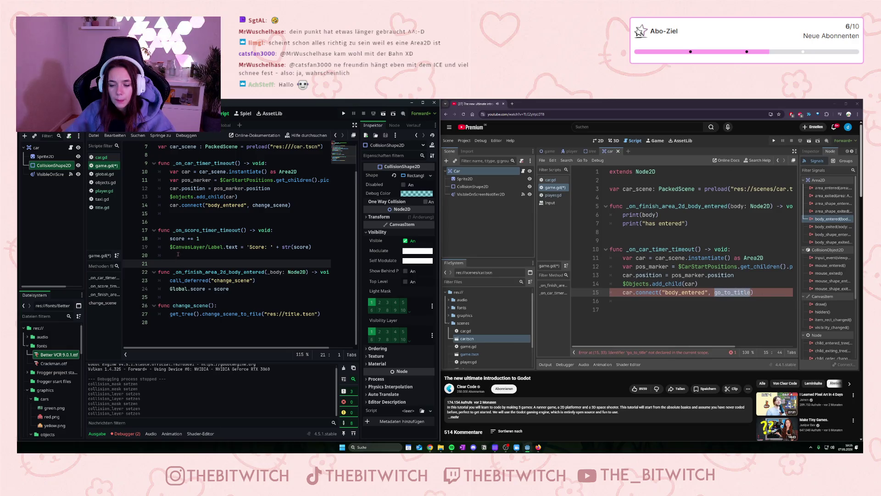
left_click(163, 221)
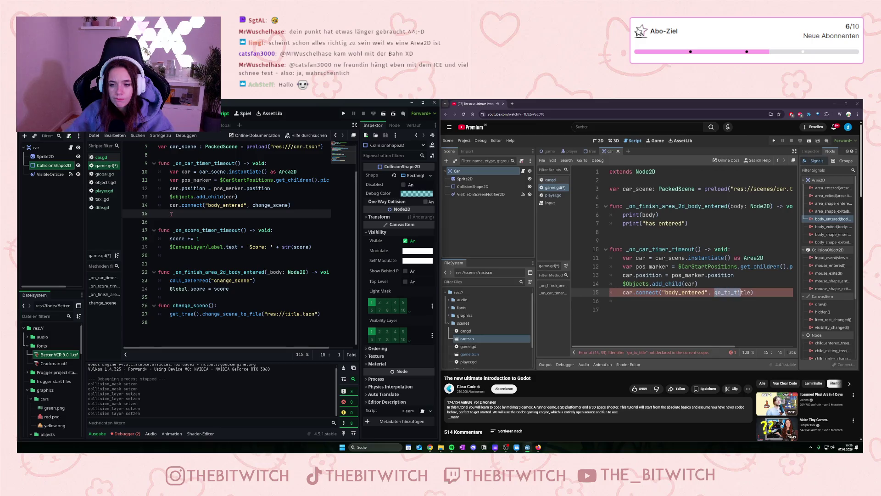
key("BackSpace")
key("Left")
key("Left")
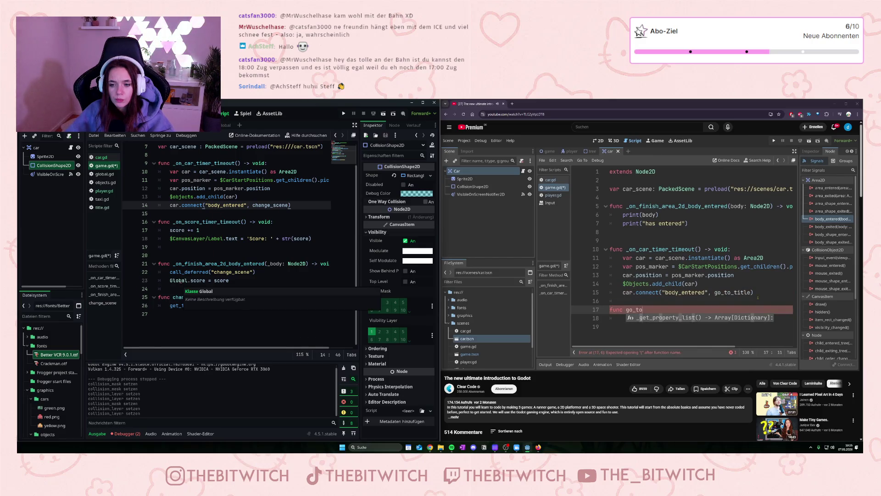
Select the change_scene function's code, then pause, resume and skip the tutorial ten seconds
left_click_drag(158, 289, 196, 305)
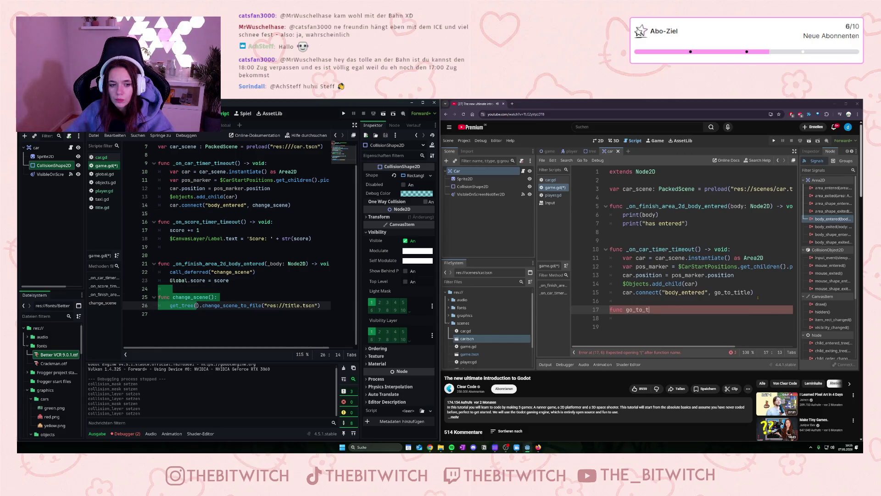
left_click(243, 290)
left_click(642, 288)
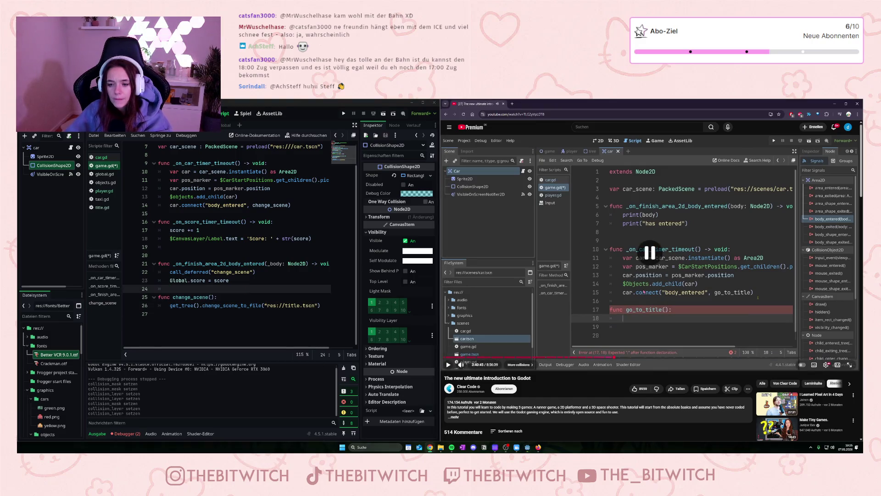
left_click(643, 240)
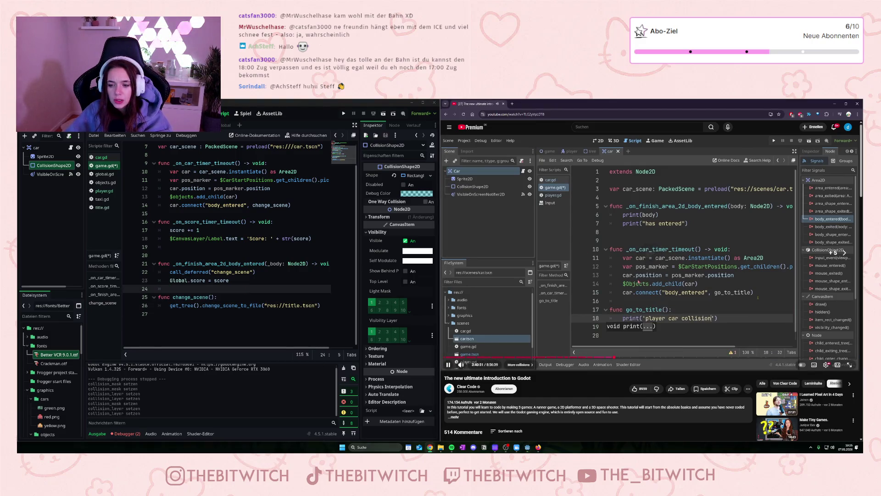
key("l")
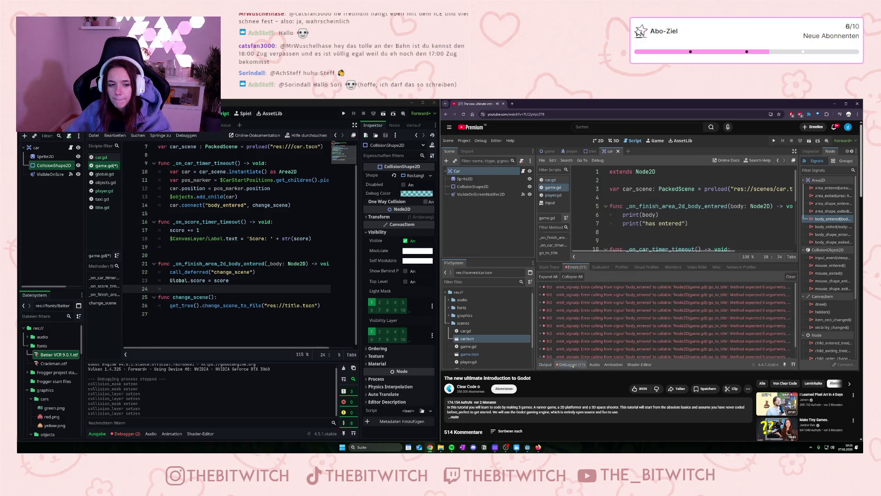
Inspect the first emit_signal error: go_to_title expected 0 arguments but got 1
left_click(136, 434)
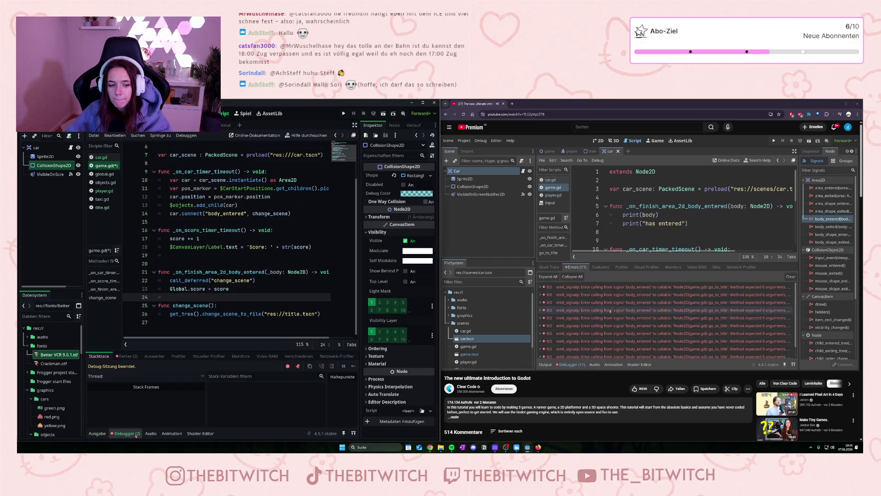
left_click(133, 357)
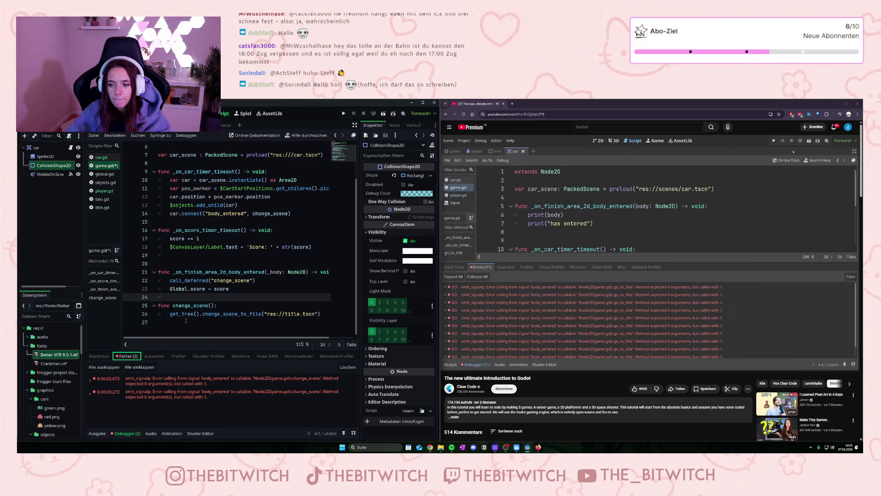
left_click(175, 388)
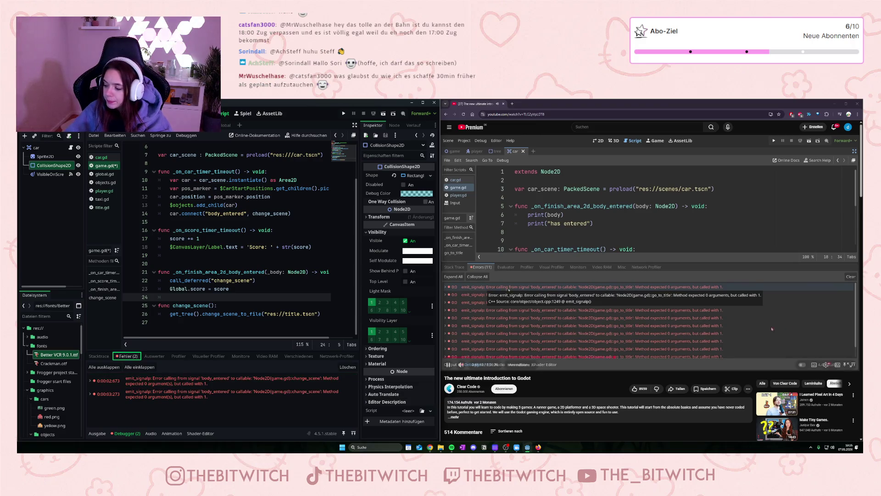
left_click(643, 287)
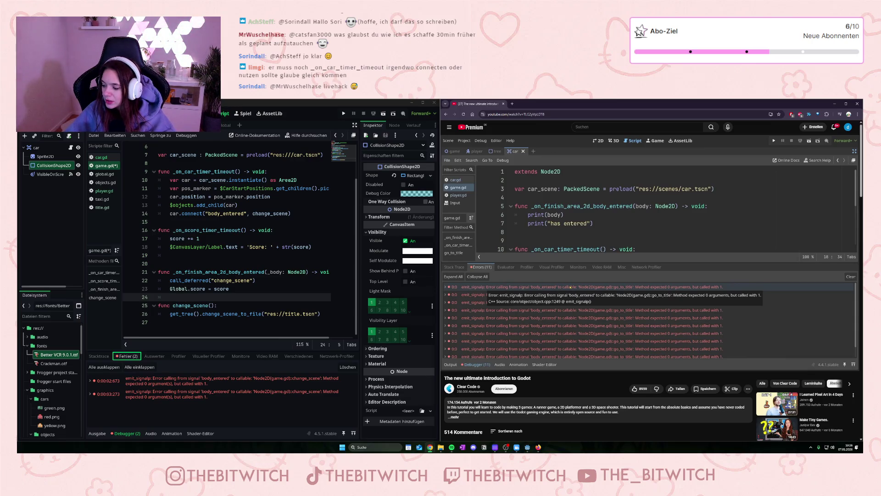
left_click(675, 301)
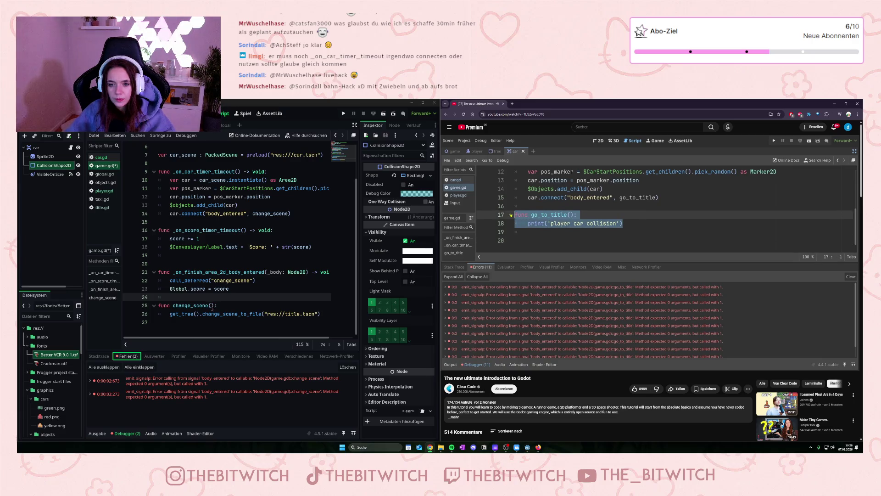
Add a new func go_to_title(): definition below line 24 of game.gd
mouse_move(211, 312)
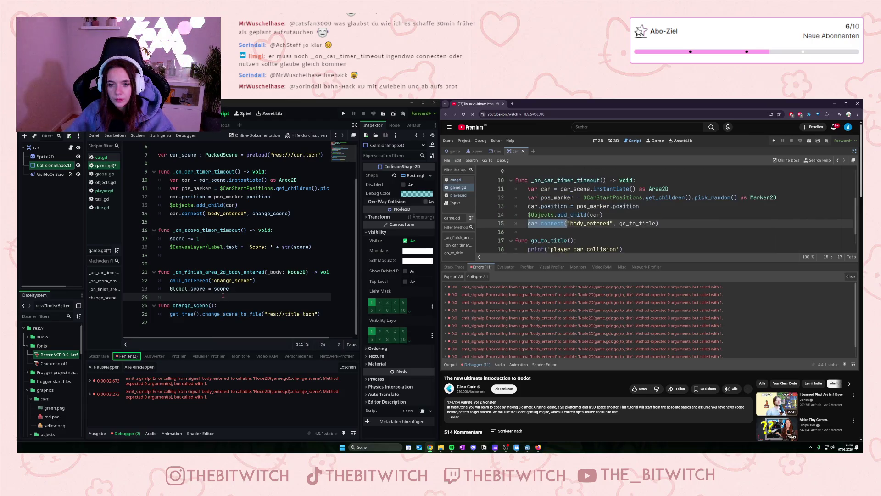
left_click(223, 296)
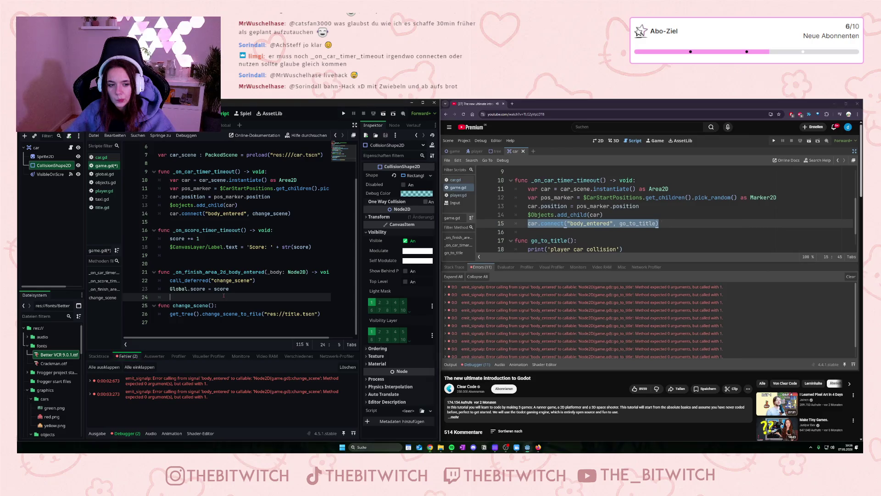
key("Return")
key("Return")
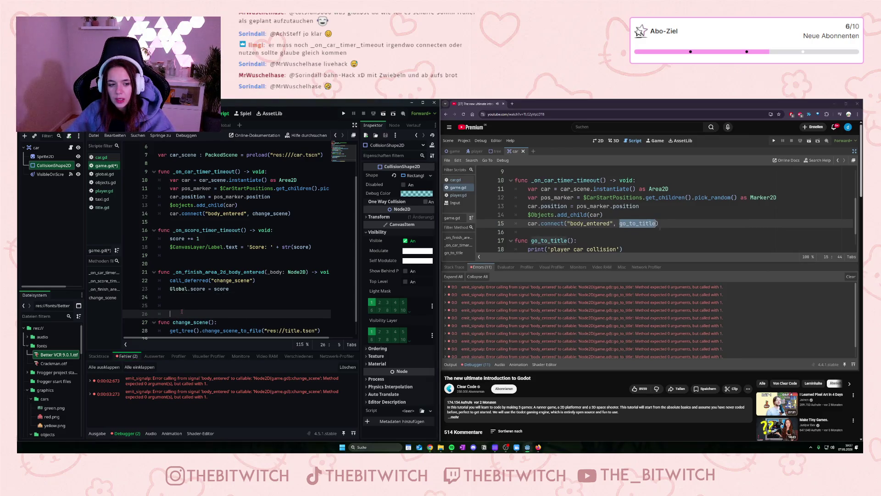
key("Up")
left_click(491, 305)
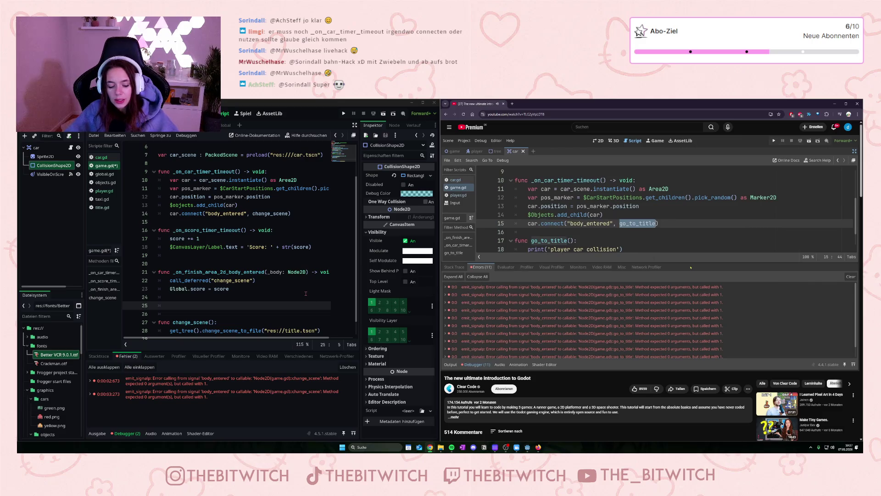
left_click(205, 305)
type("func g")
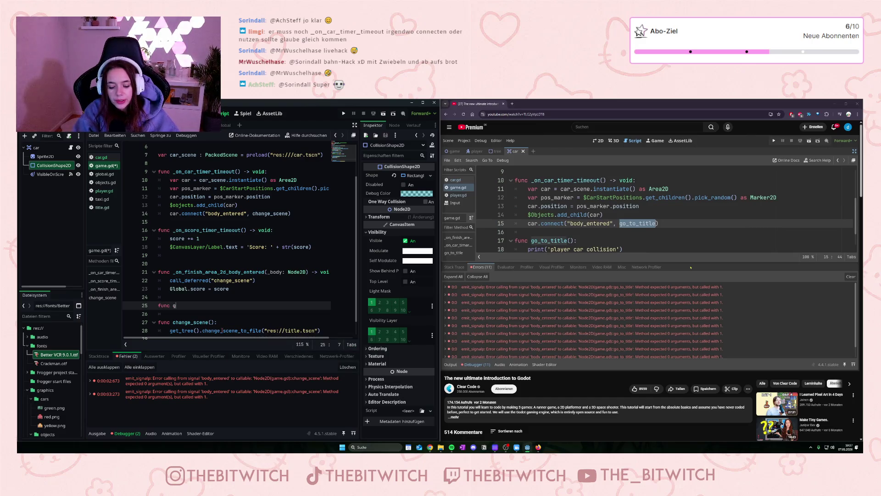
type("o_to")
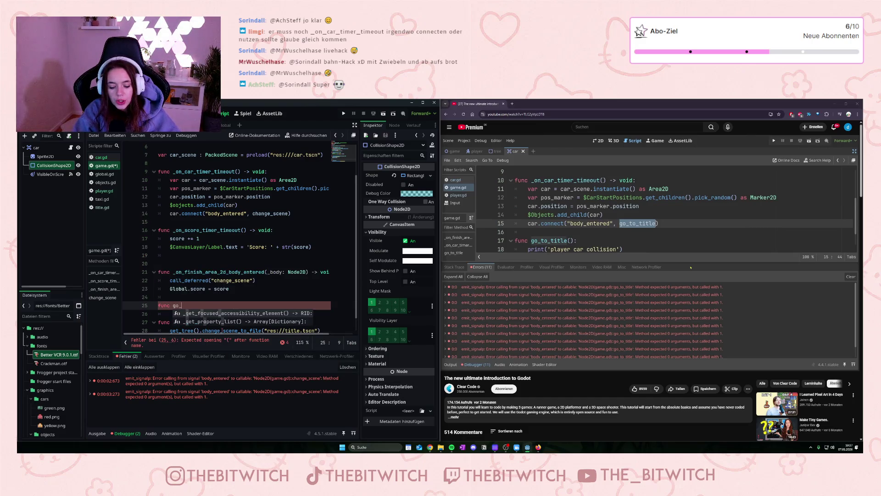
type("_title")
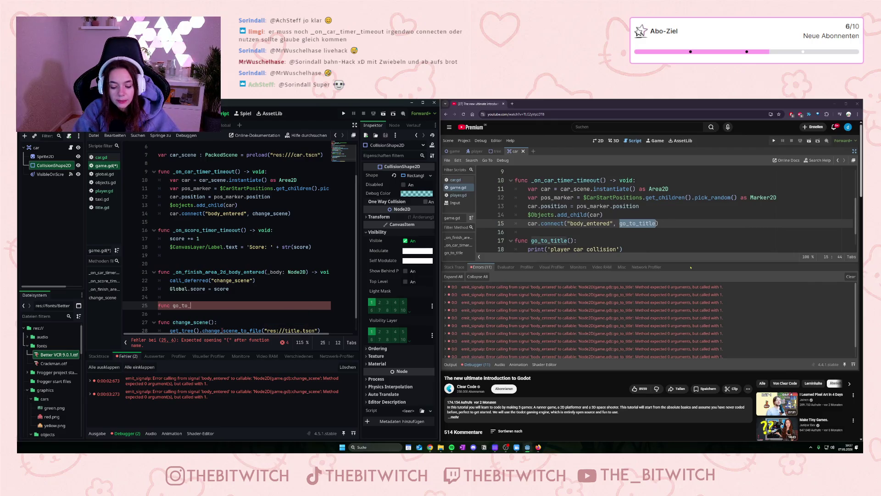
type("():")
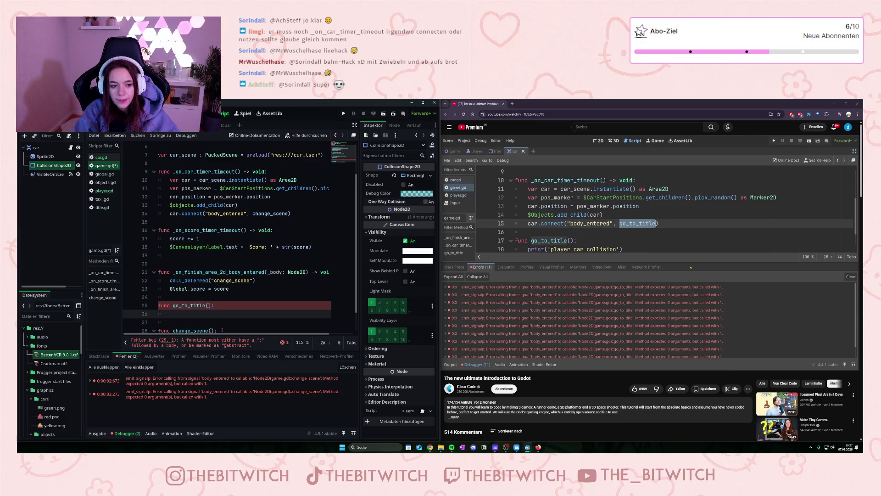
key("Return")
Copy get_tree().change_scene_to_file("res://title.tscn") into go_to_title's empty body
mouse_move(323, 314)
left_mouse_down()
mouse_move(193, 300)
mouse_move(170, 314)
left_mouse_up()
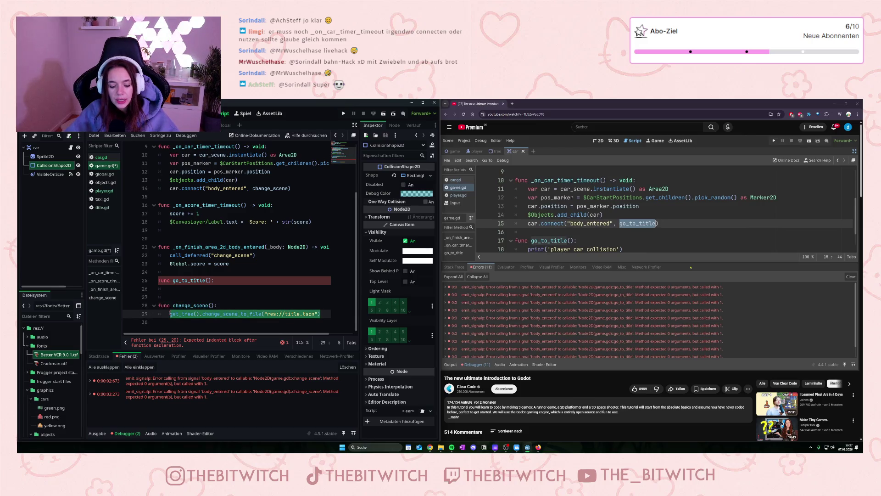
key("ctrl+c")
left_click(194, 288)
key("ctrl+v")
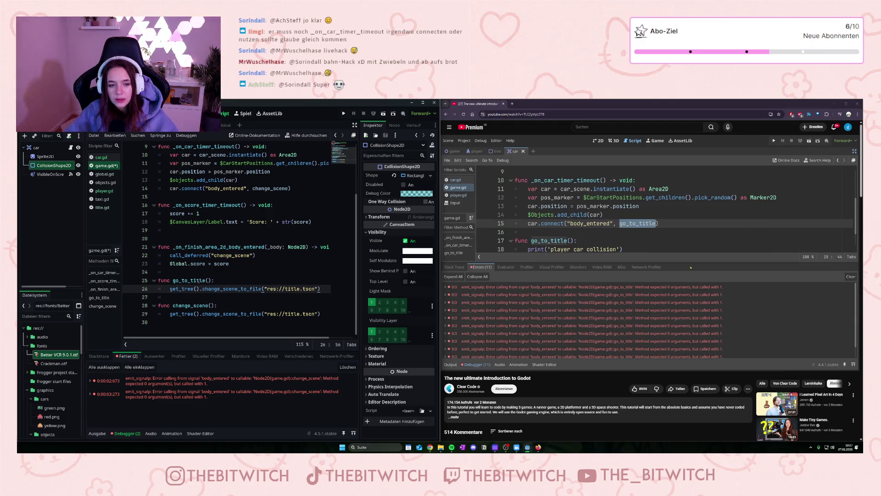
Replace change_scene with go_to_title in the car's connect() call
left_click_drag(290, 189, 253, 188)
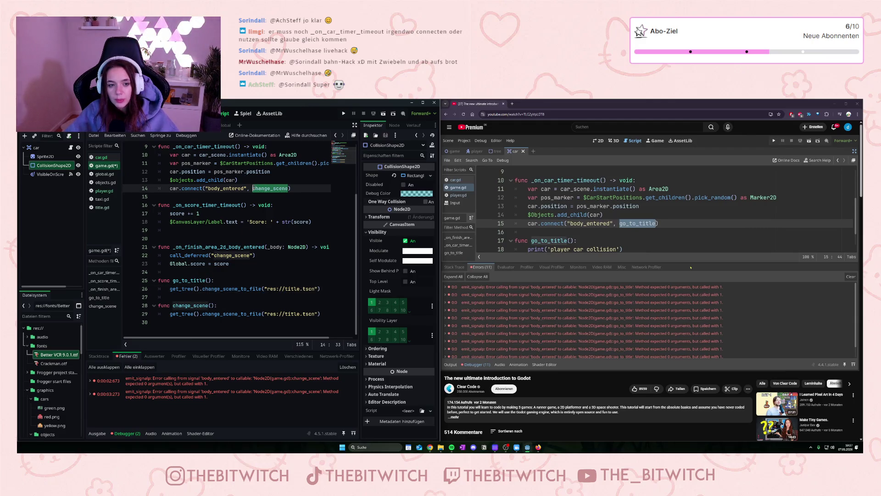
type("go_title")
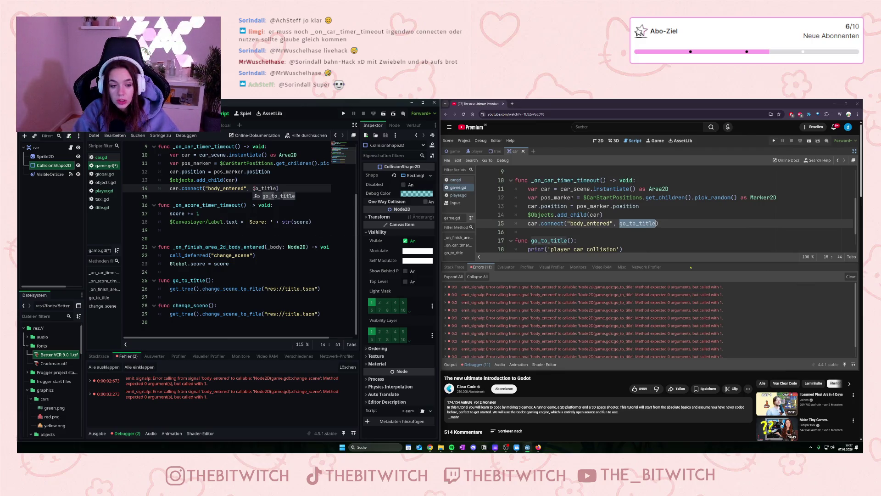
left_click(260, 188)
type("t")
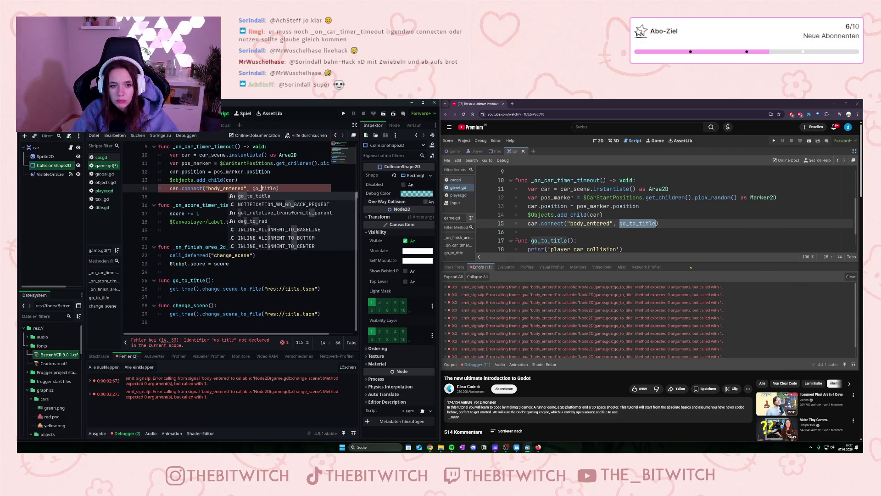
type("o_t")
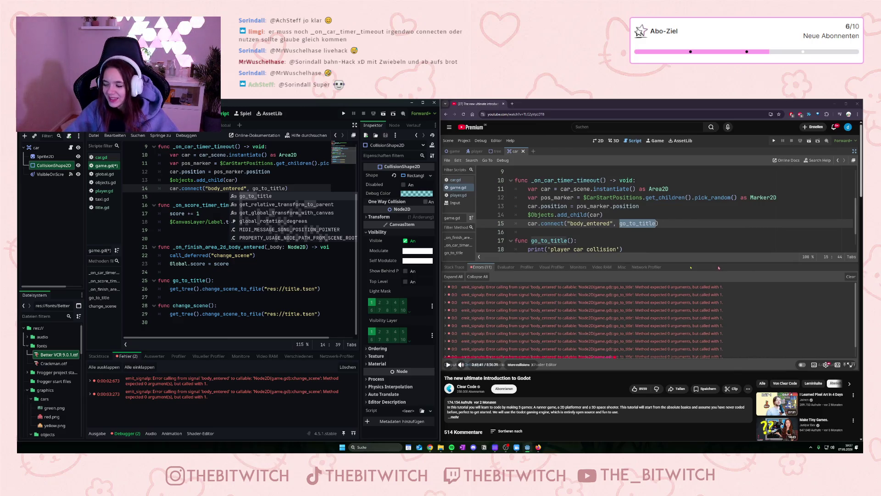
left_click(721, 262)
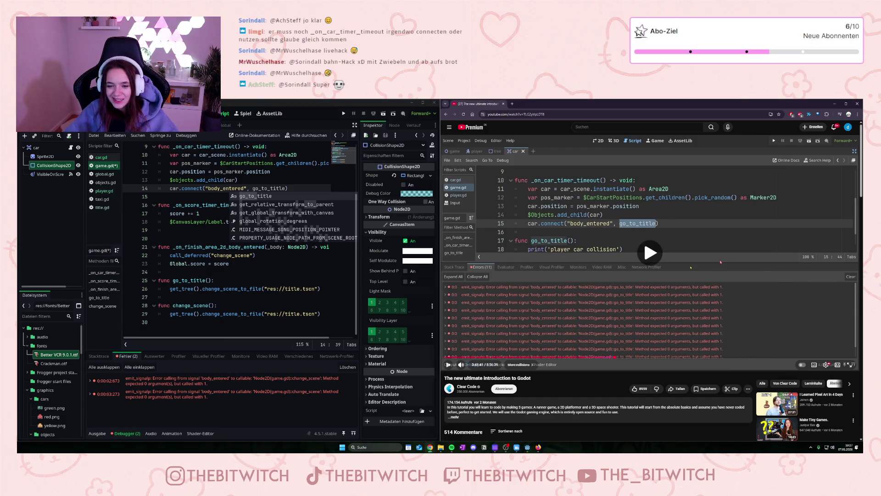
left_click(696, 255)
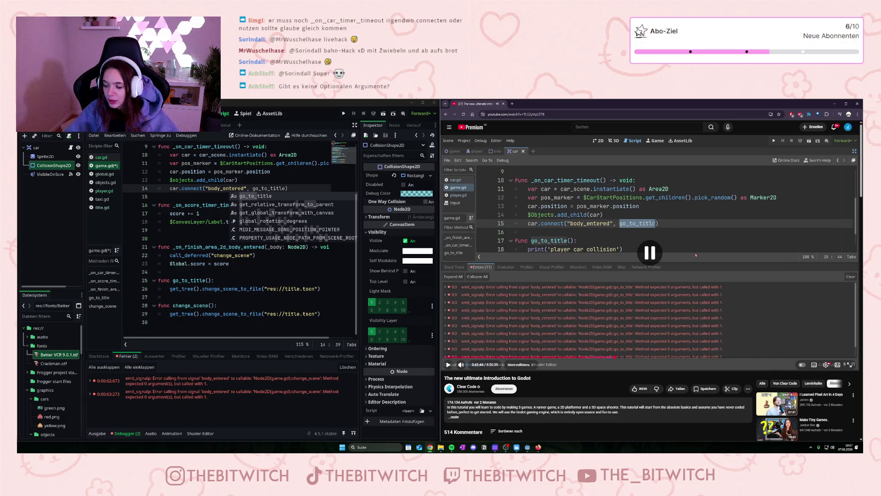
left_click(696, 256)
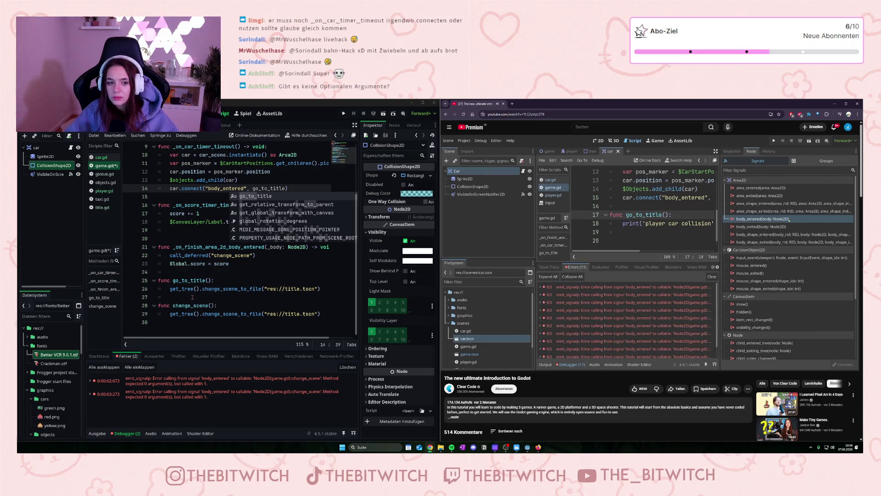
Give go_to_title() a body parameter and save game.gd
left_click(209, 280)
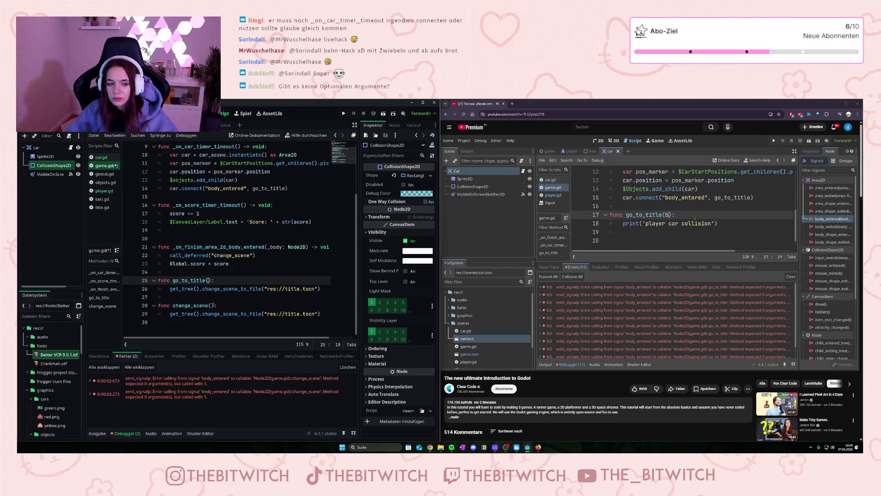
type("body")
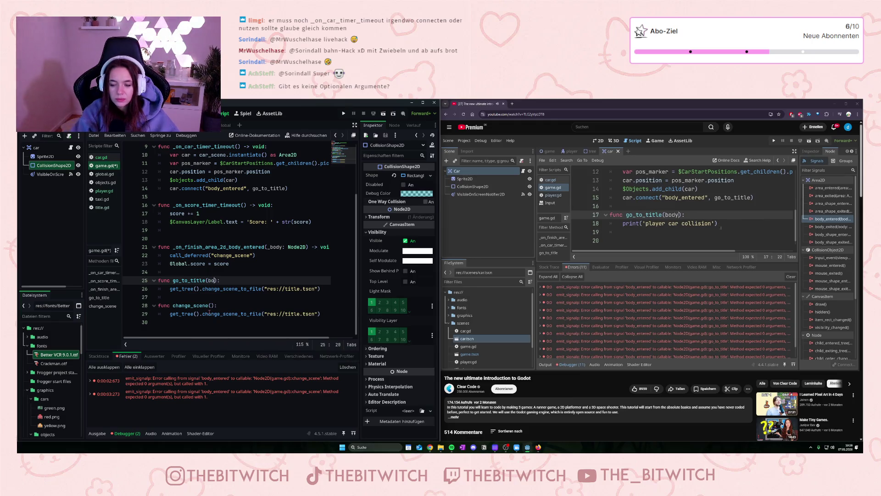
left_click(235, 306)
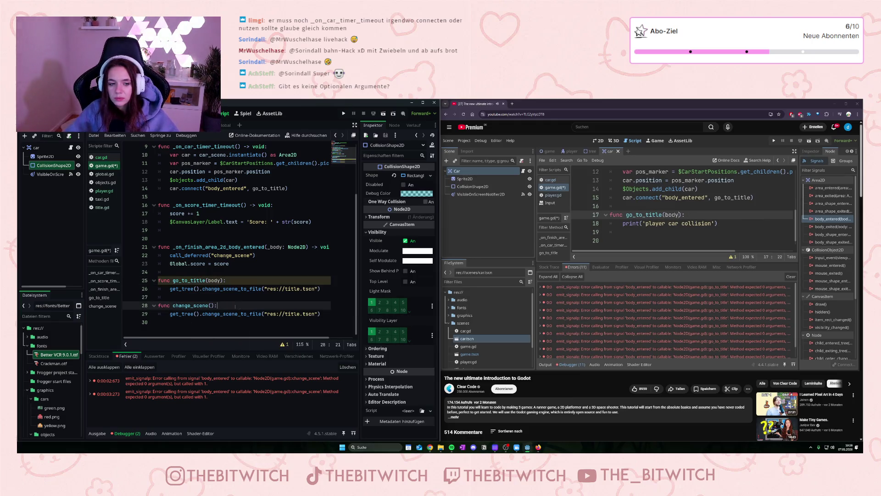
left_click(284, 279)
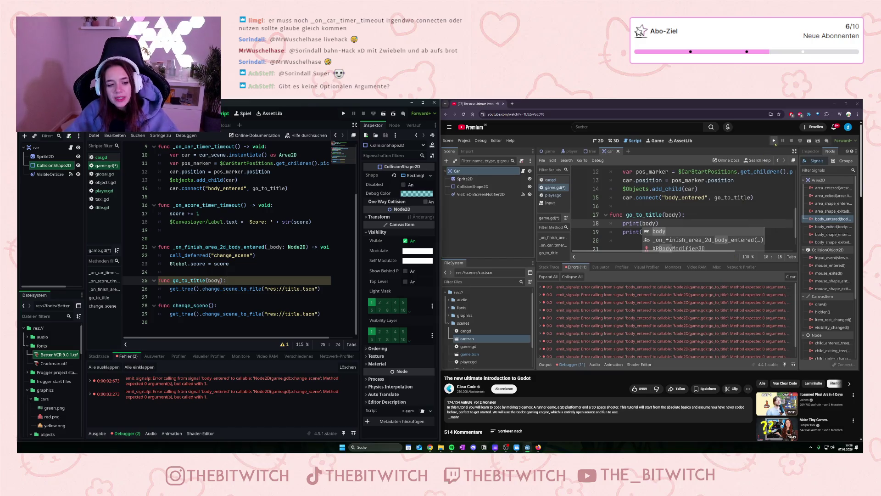
left_click(212, 322)
key("ctrl+s")
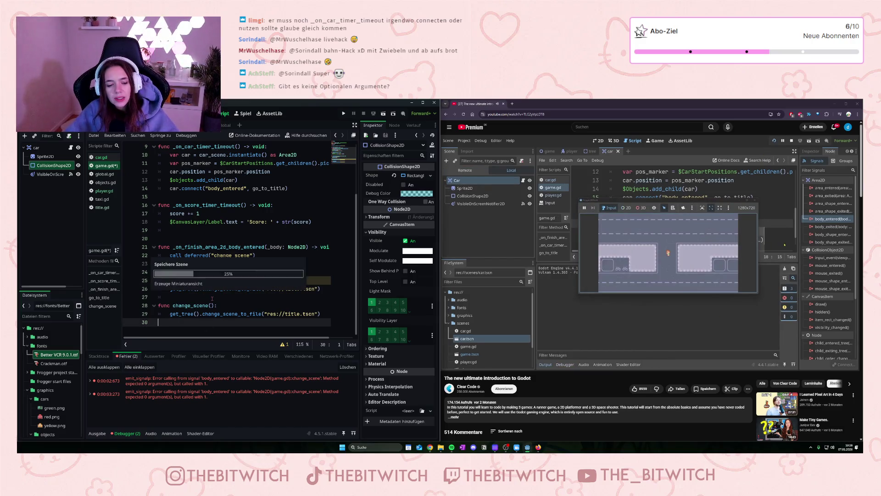
Run the game until it crashes, then read the missing Label2 node error in title.gd
left_click(651, 247)
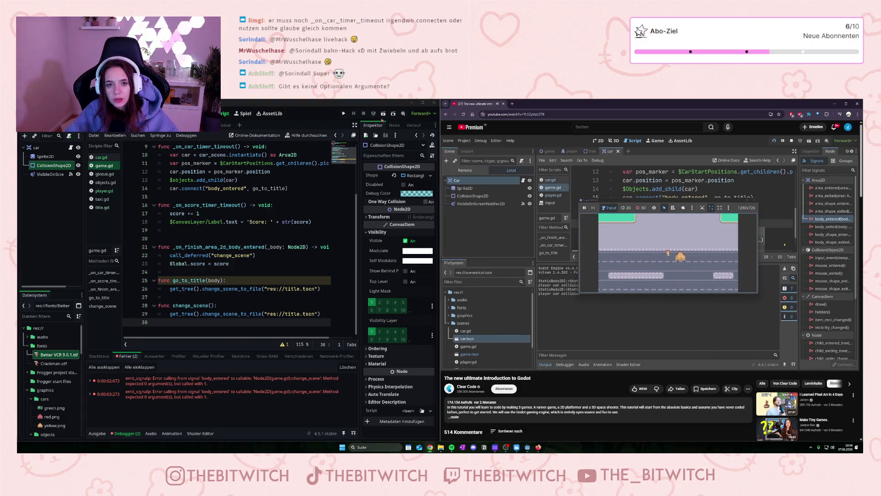
left_click(381, 115)
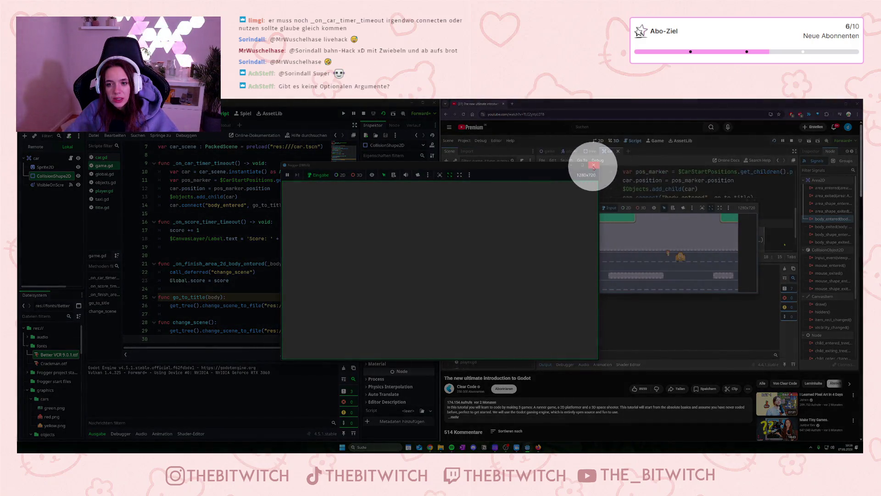
left_click(593, 165)
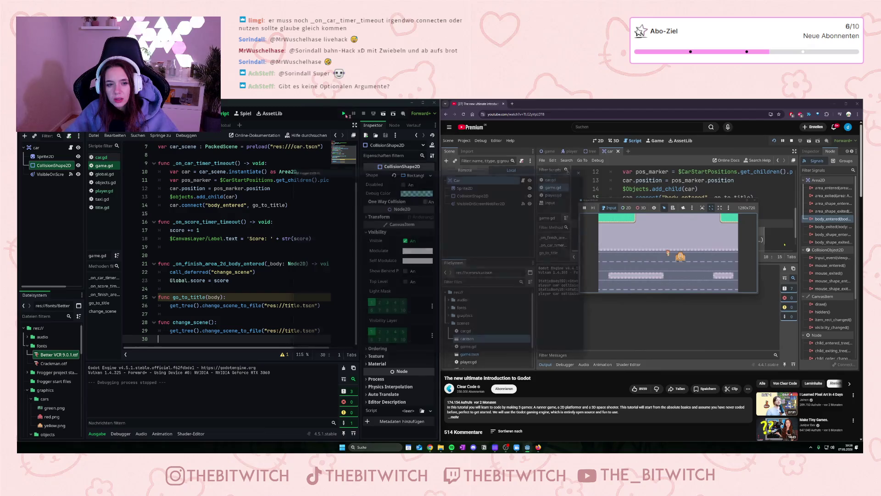
left_click(345, 114)
key("Up")
key("Up")
key("Up")
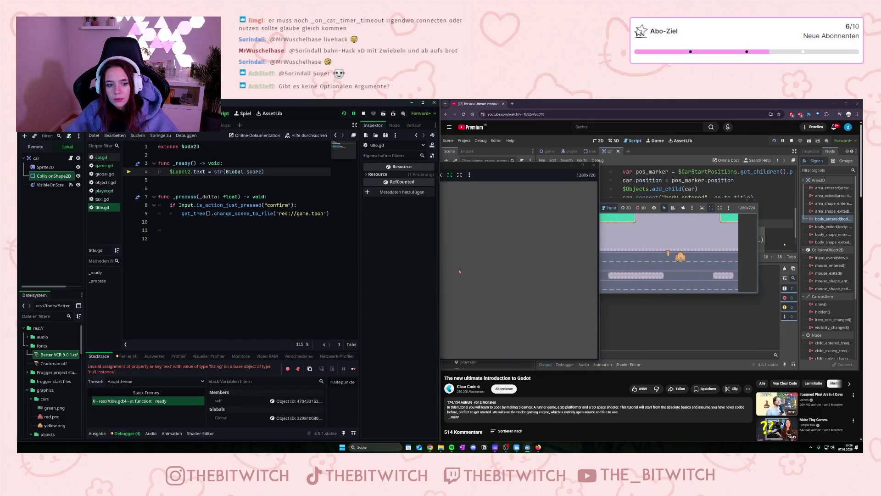
mouse_move(135, 368)
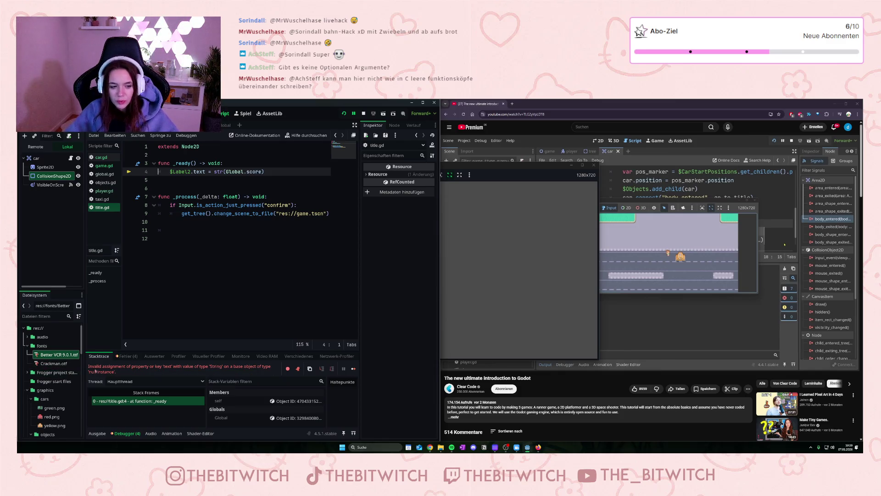
left_click(128, 356)
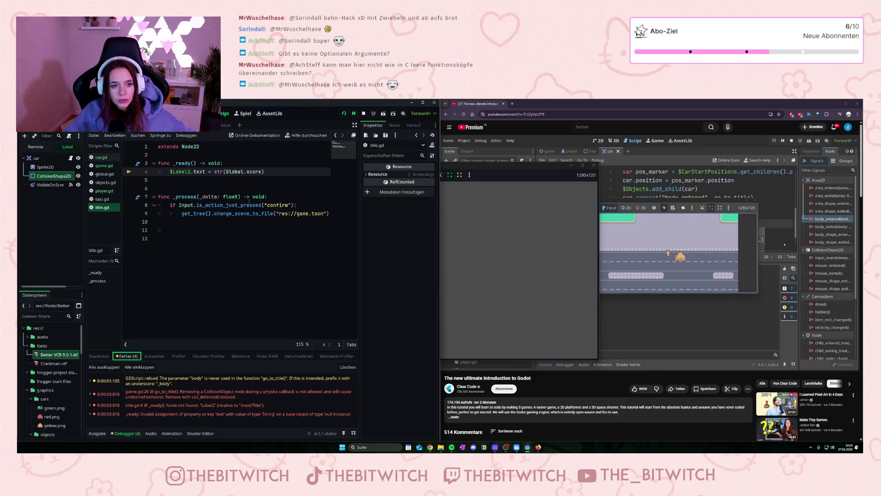
left_click(238, 241)
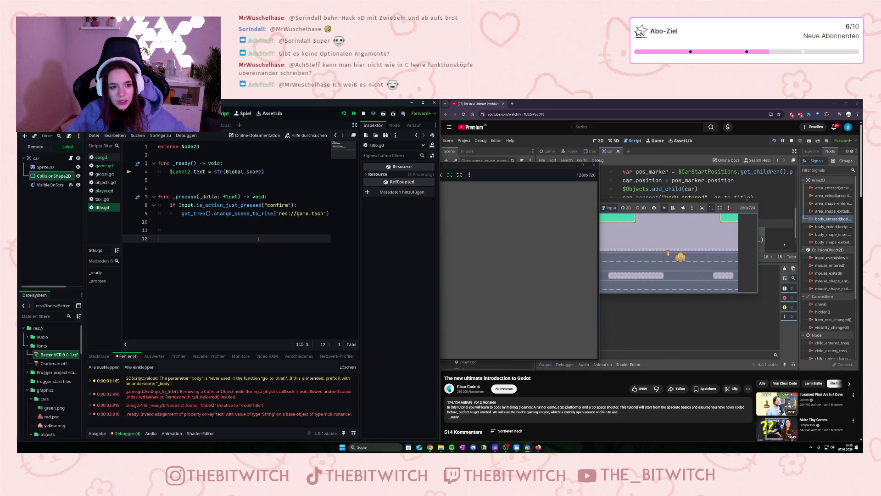
Rename go_to_title's parameter in game.gd from body to _body
left_click(103, 166)
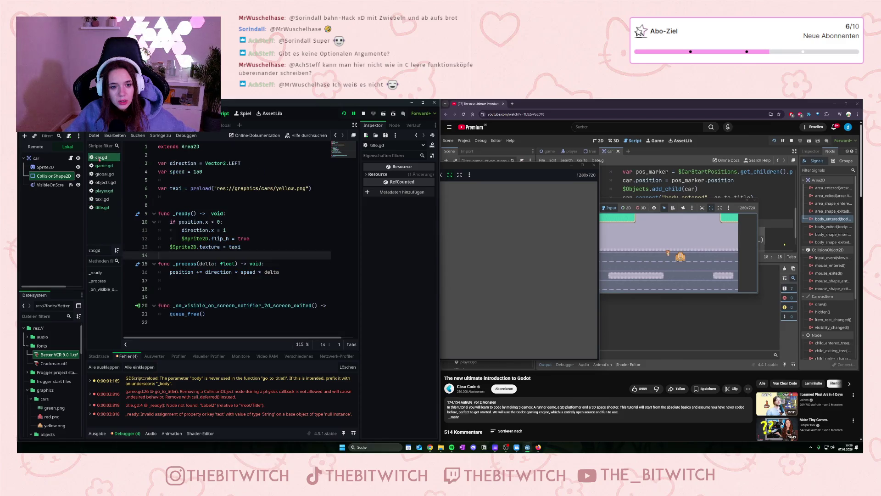
left_click(207, 297)
type("_to_title(_body):")
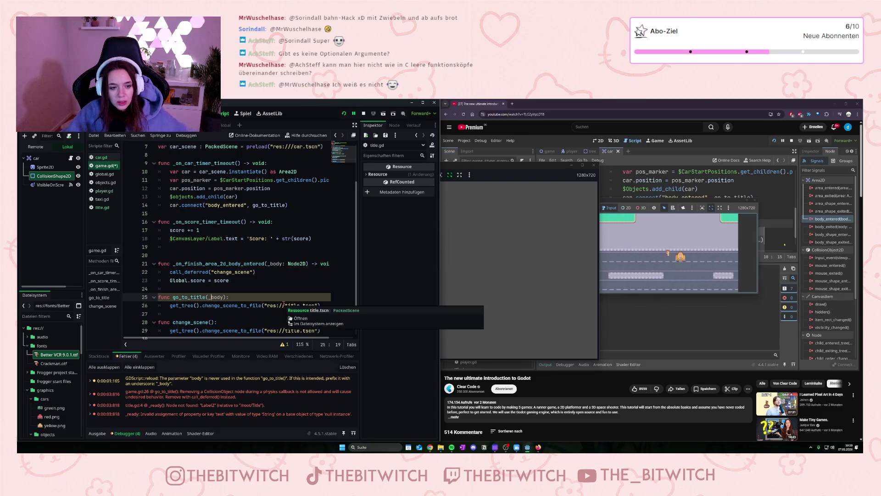
left_click(282, 270)
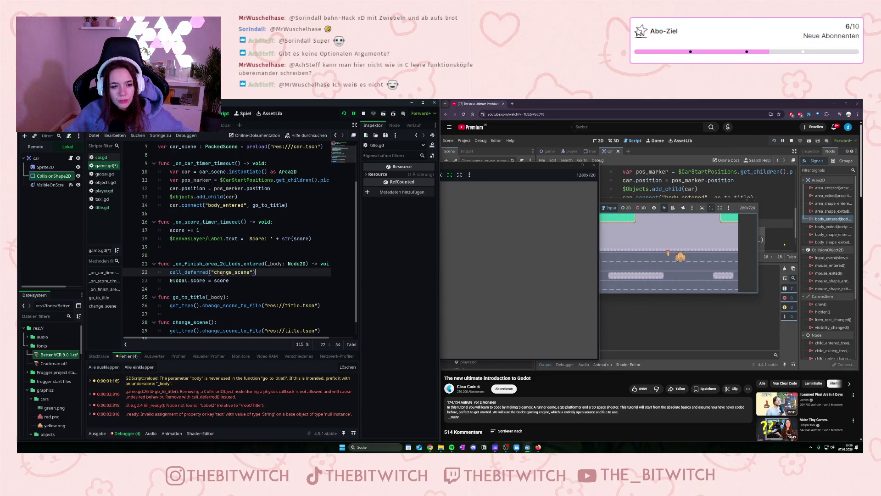
scroll(222, 273, "down", 1)
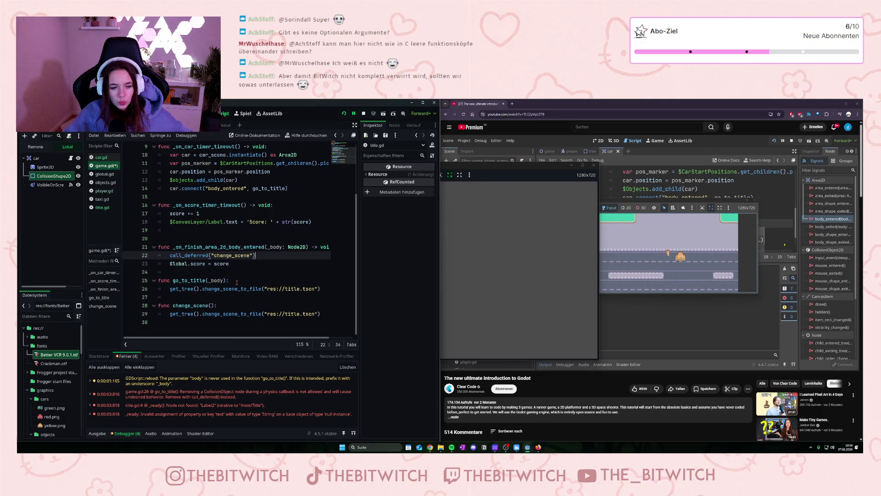
left_click(236, 282)
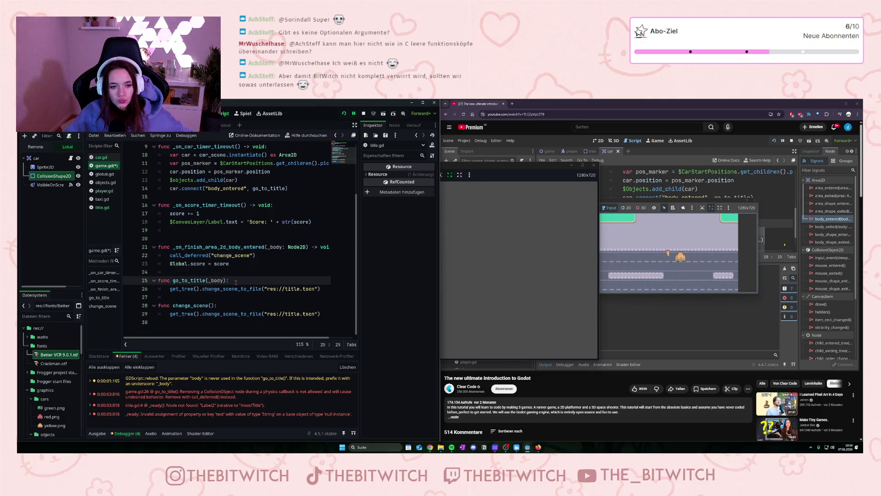
Replace go_to_title's direct scene change with call_deferred("change_scene") and save game.gd
mouse_move(158, 263)
left_mouse_down()
mouse_move(214, 264)
mouse_move(170, 255)
left_mouse_up()
key("ctrl+c")
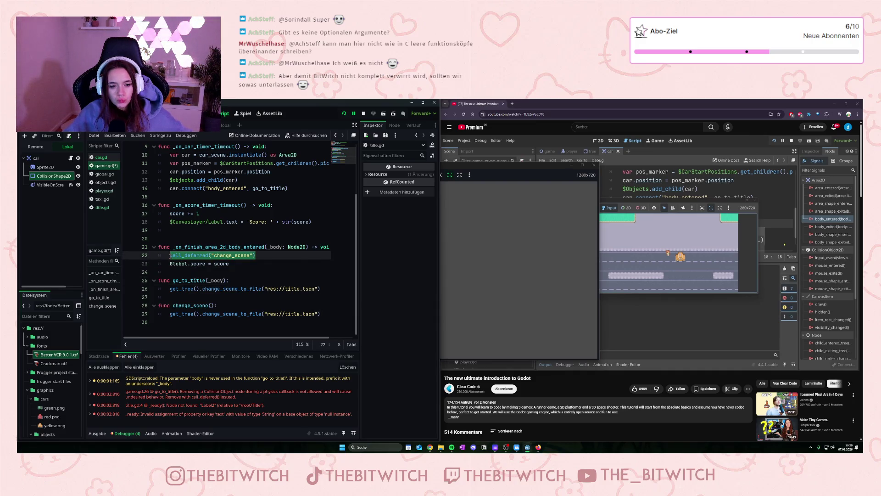
key("BackSpace")
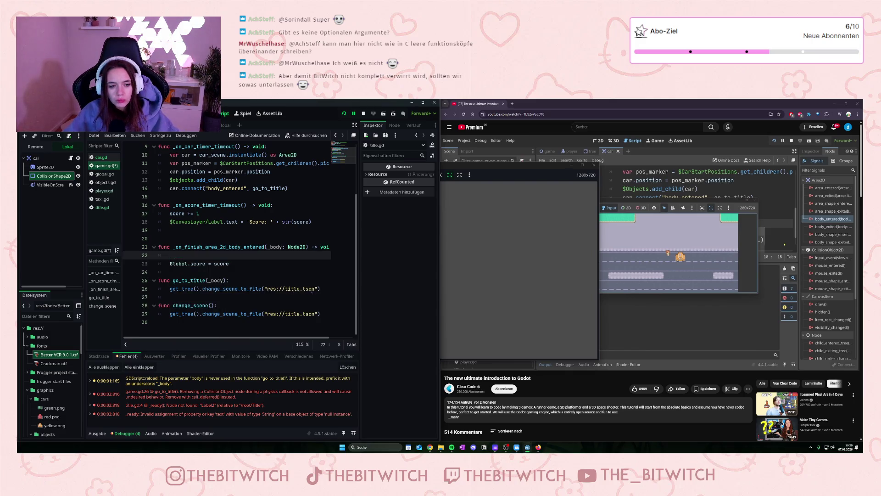
key("ctrl+z")
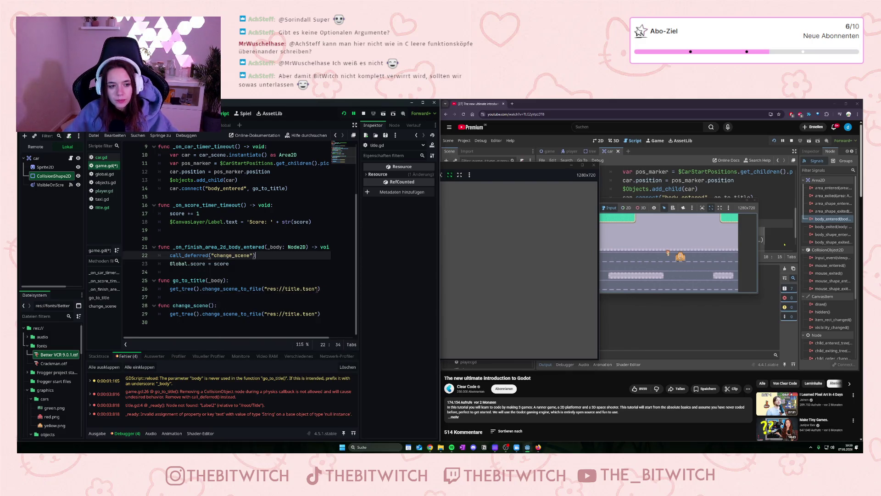
left_click_drag(321, 289, 170, 289)
key("ctrl+v")
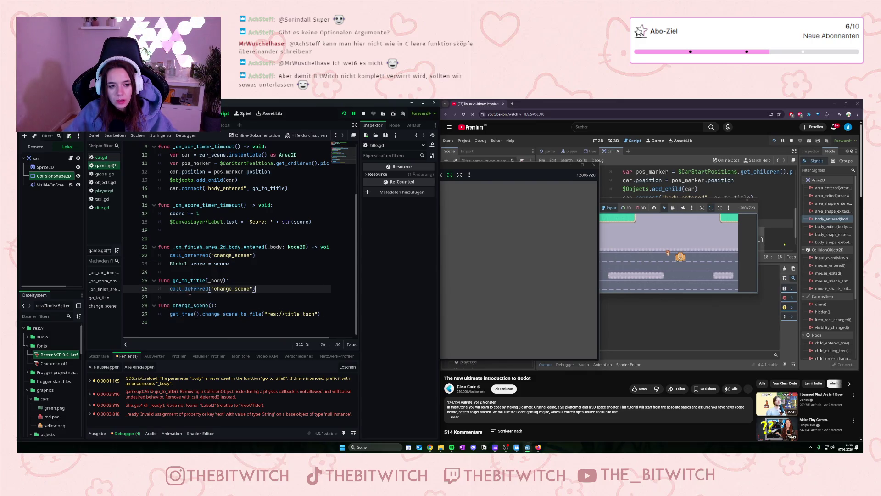
left_click(267, 271)
key("ctrl+s")
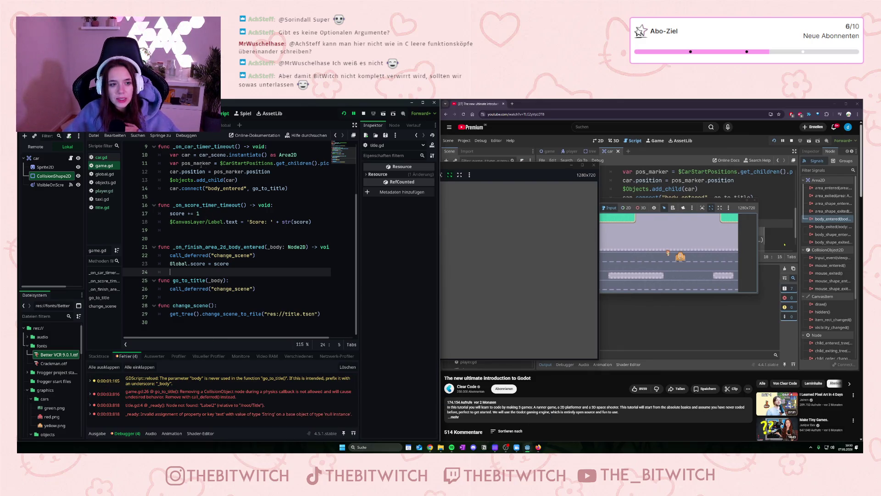
left_click(101, 157)
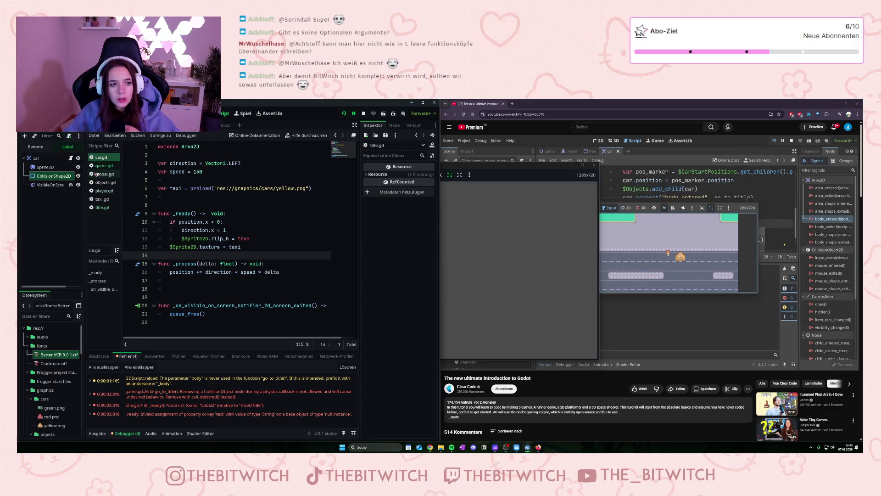
Change title.gd's line-4 path from $Label2 to $Control/Label2, save, and relaunch the game
left_click(102, 208)
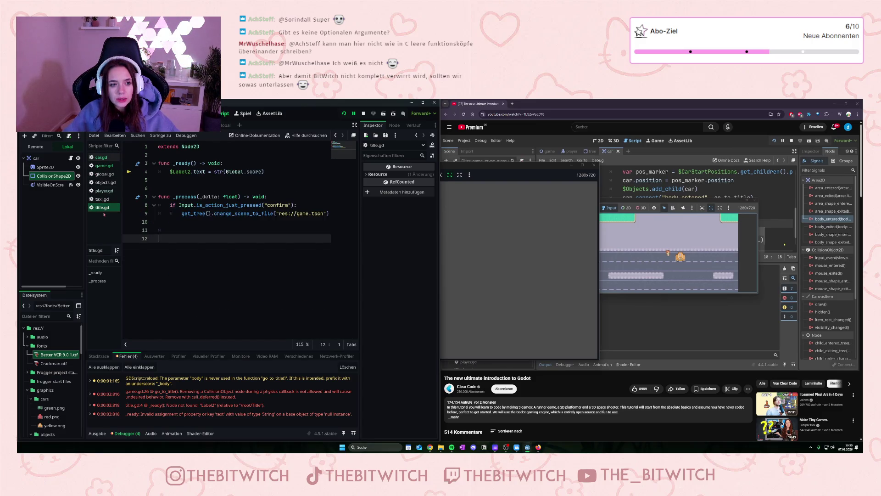
left_click(183, 171)
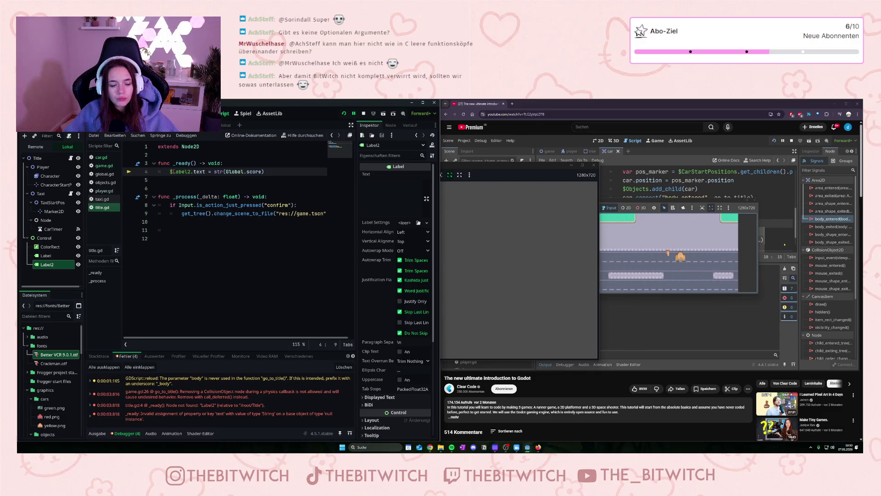
mouse_move(218, 171)
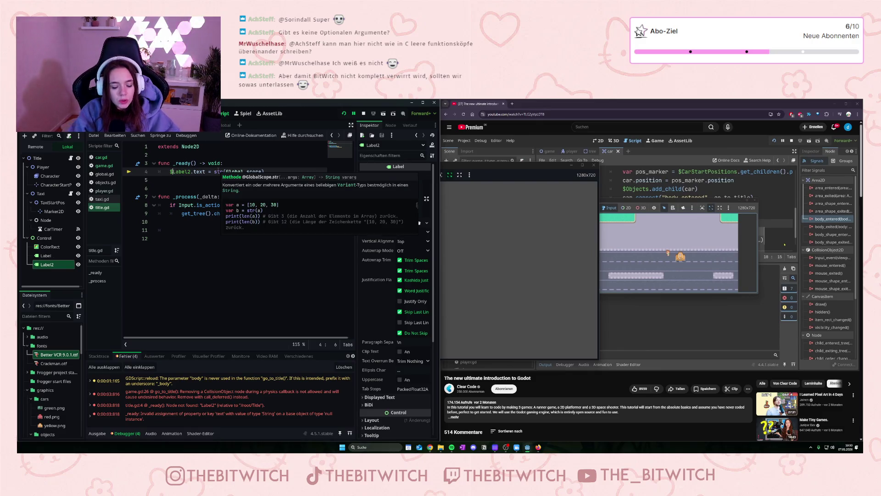
key("BackSpace")
type("$")
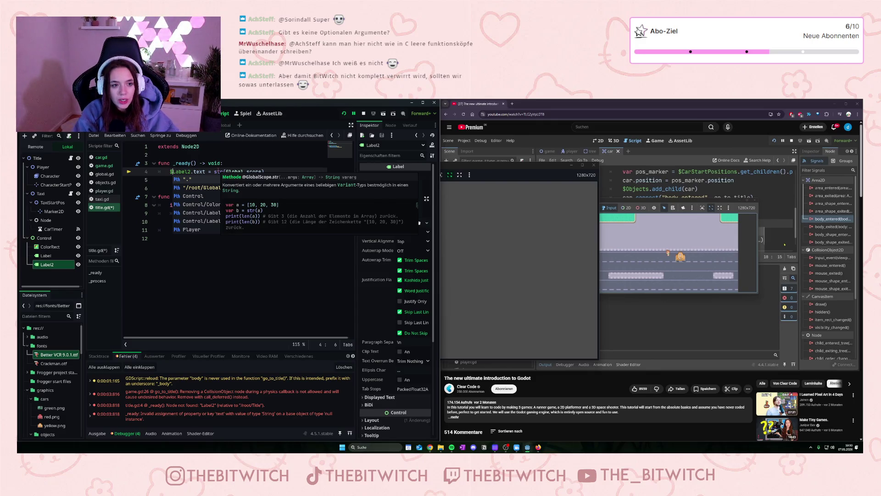
type("Control")
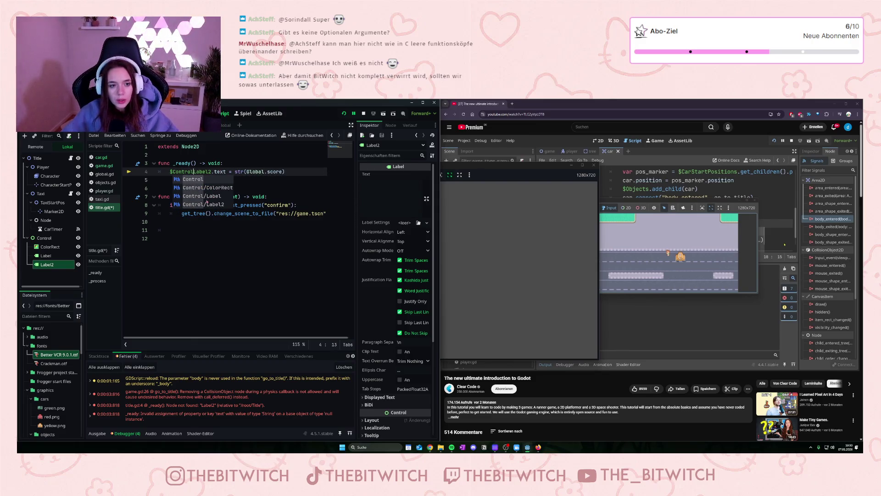
left_click(213, 205)
left_click(213, 230)
key("ctrl+s")
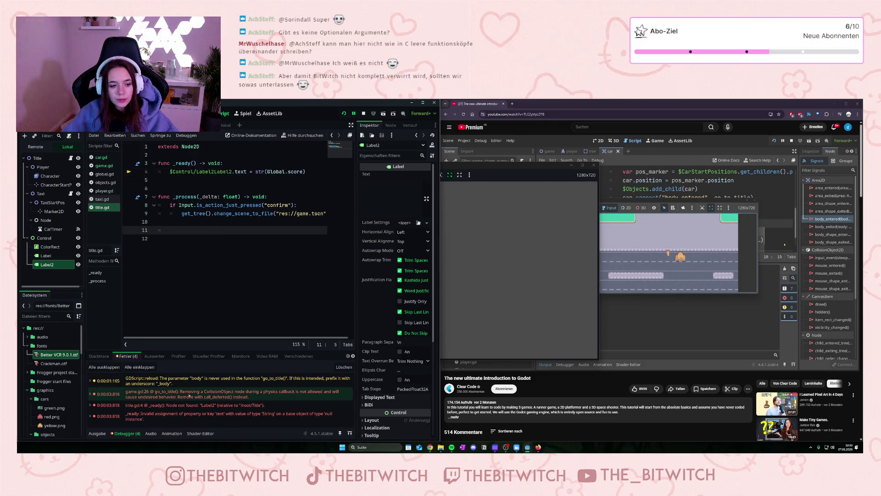
left_click(363, 113)
left_click(344, 114)
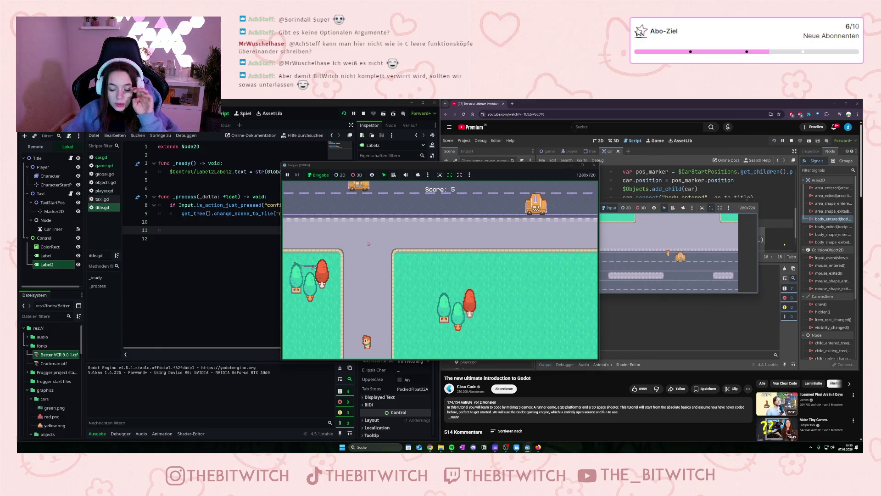
Delete the duplicated Label2 so line 4 reads $Control/Label2.text = str(Global.score), then save
key("Up")
key("Right")
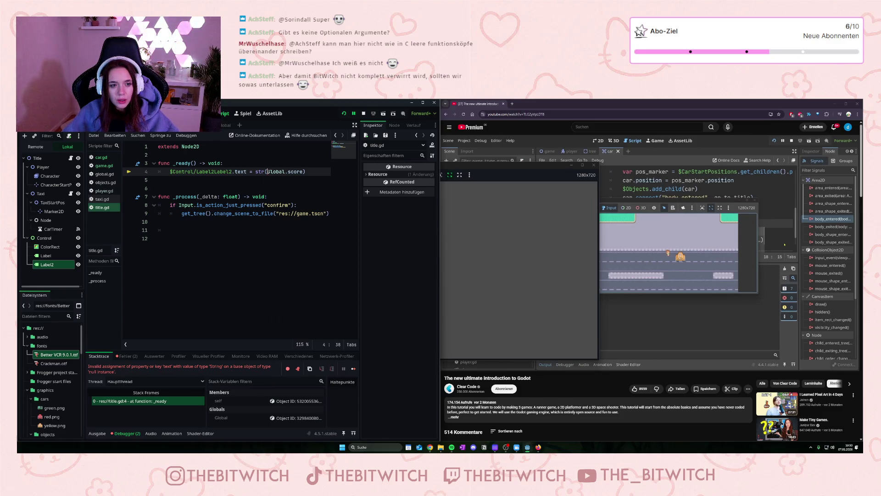
left_click_drag(212, 171, 229, 171)
key("BackSpace")
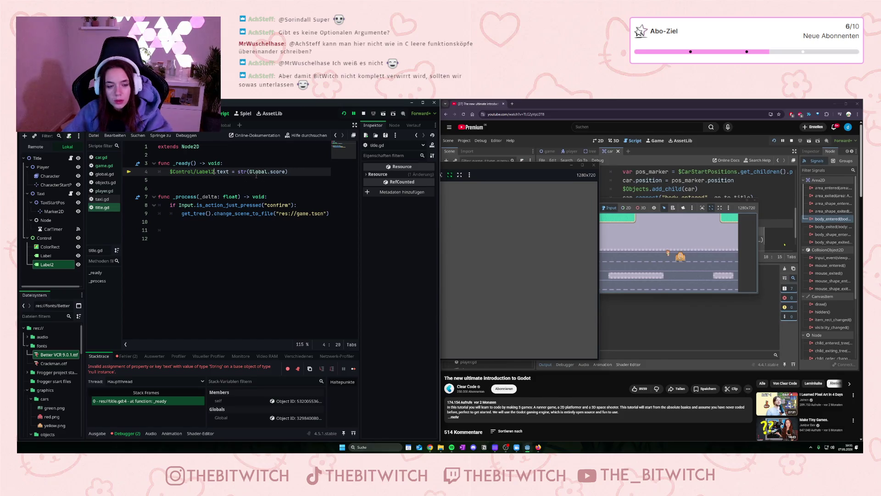
left_click(253, 186)
key("ctrl+s")
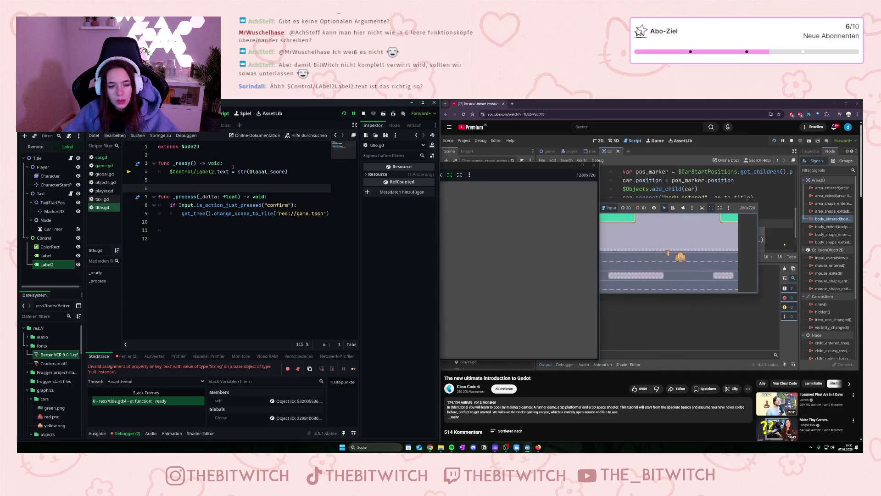
left_click(364, 114)
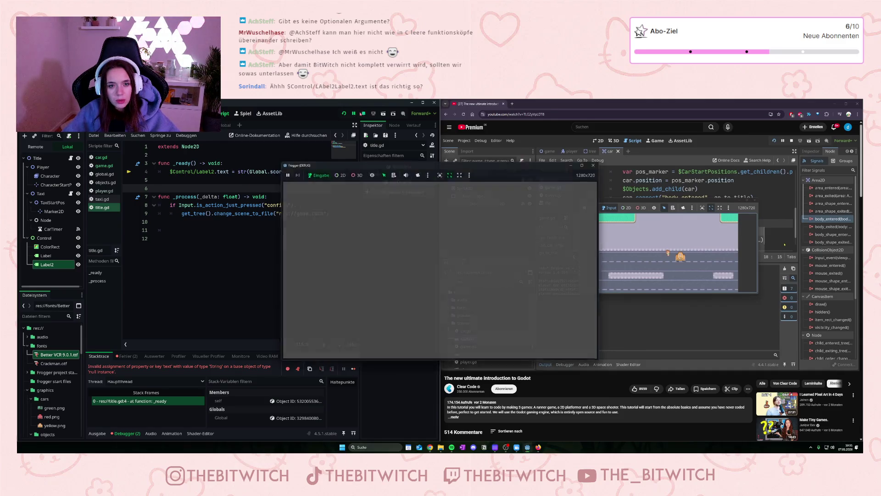
Walk the player into traffic to reach the TAXI RUN title screen, then close the game
left_click(343, 114)
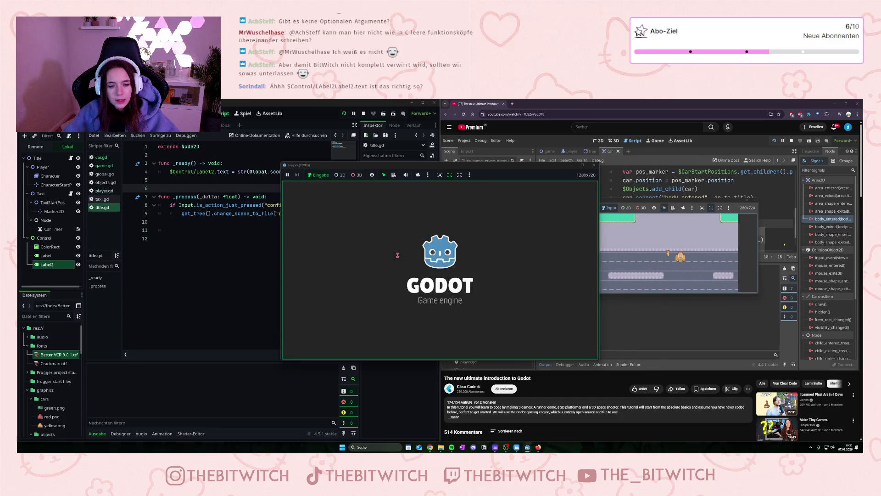
key("Up")
key("Up")
key("Right")
key("Up")
key("Up")
key("Up")
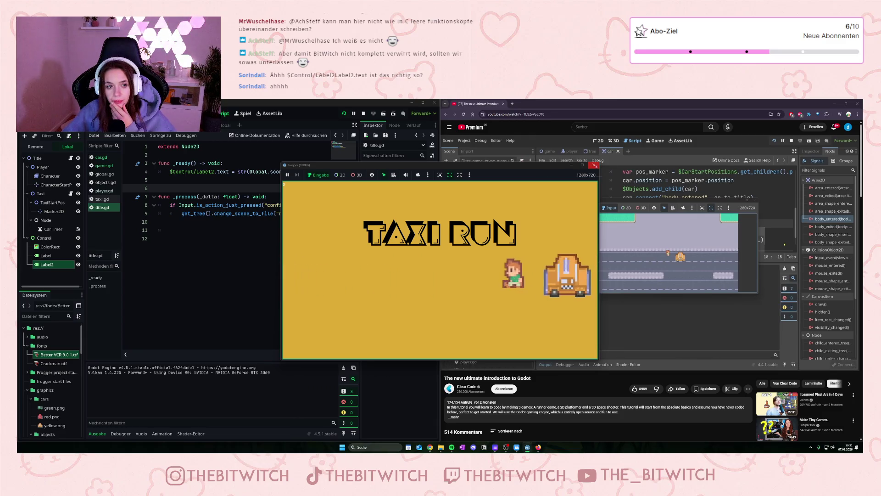
left_click(594, 165)
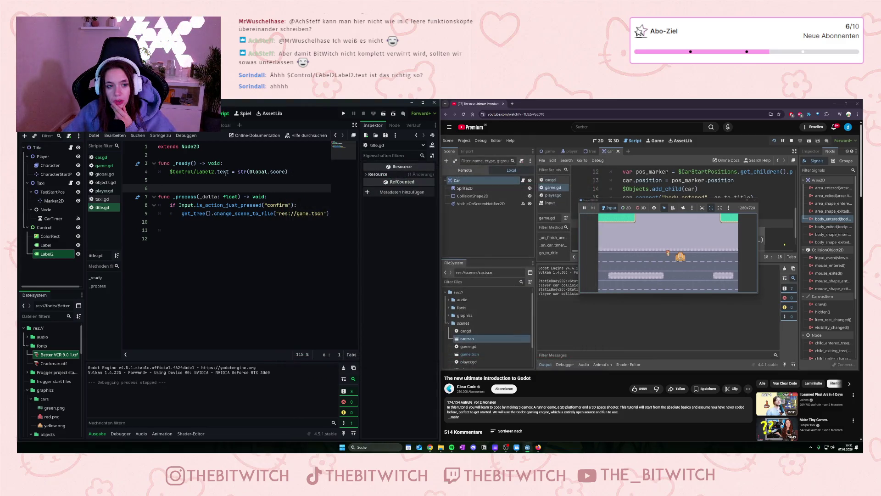
Raise the title scene's Label2 Z Index to 2 under CanvasItem > Ordering
left_click(184, 113)
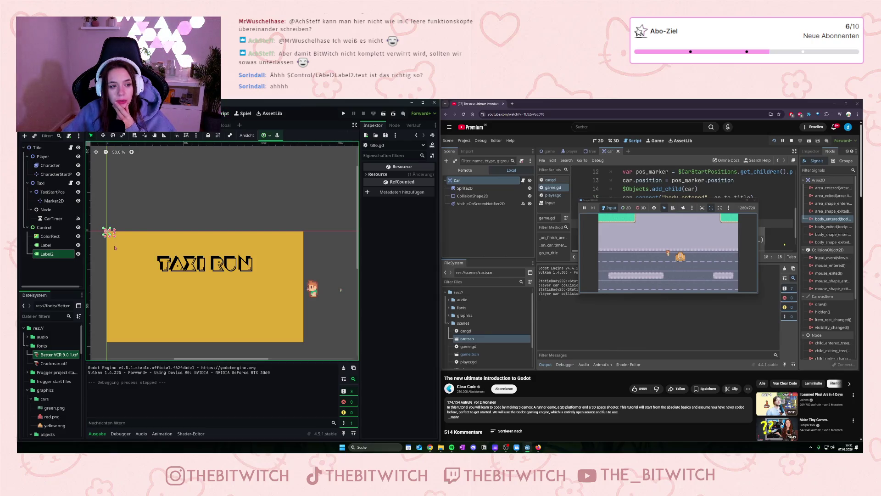
left_click(44, 255)
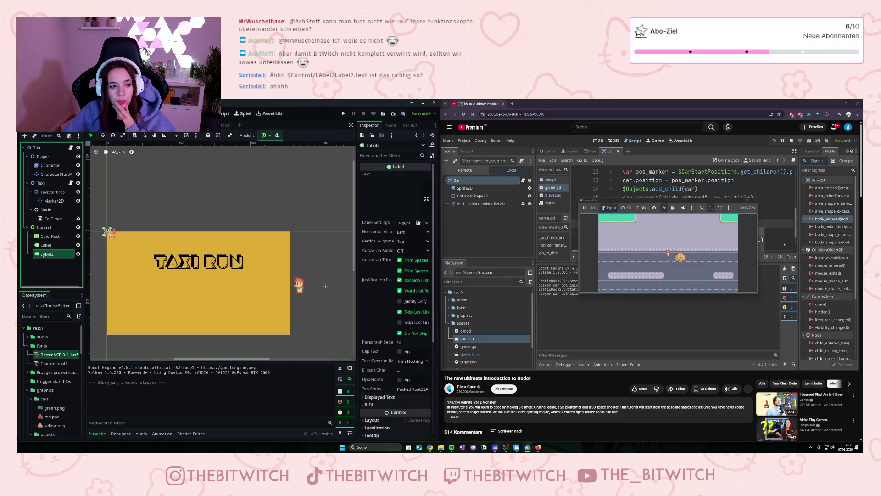
scroll(107, 237, "up", 14)
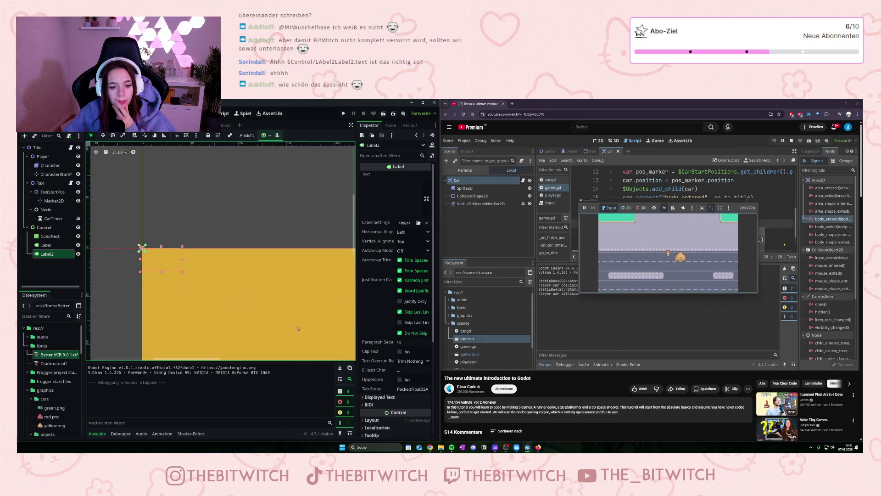
scroll(383, 376, "down", 5)
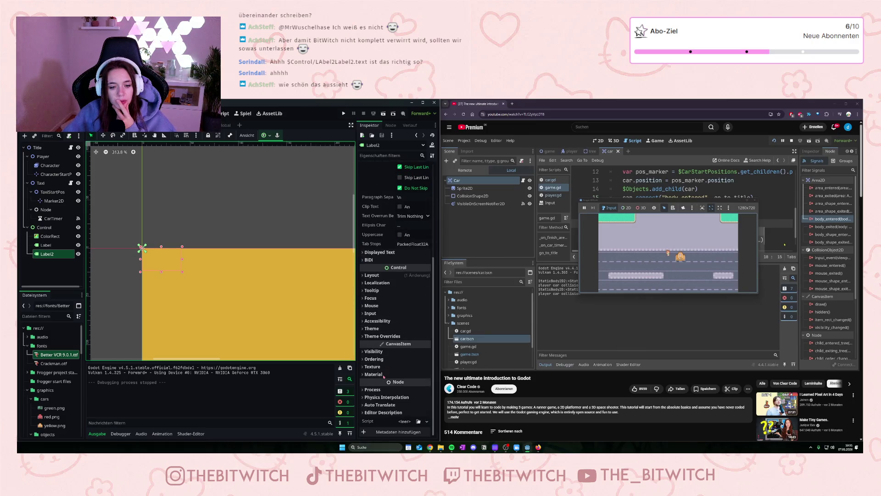
left_click(364, 352)
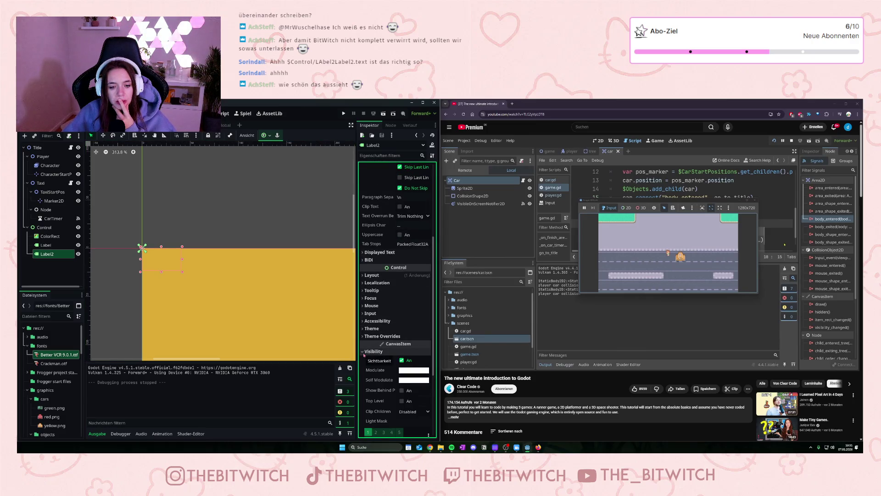
left_click(364, 352)
left_click(374, 359)
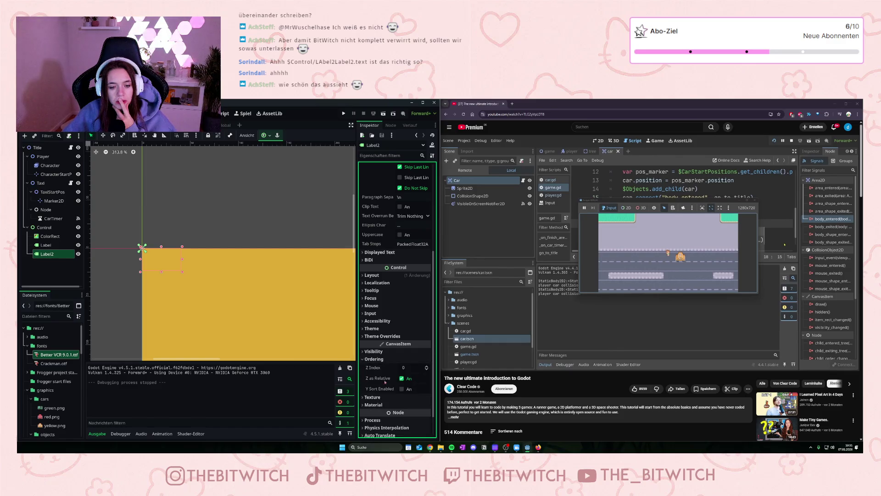
left_click(426, 366)
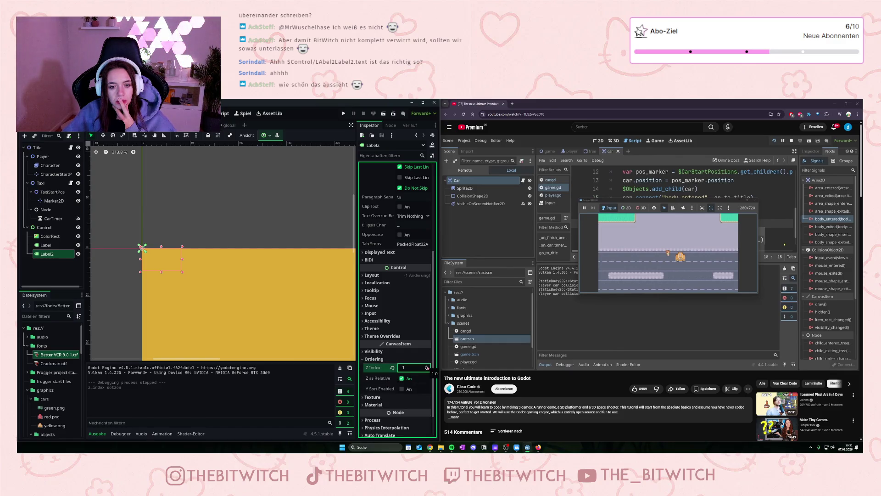
left_click(427, 366)
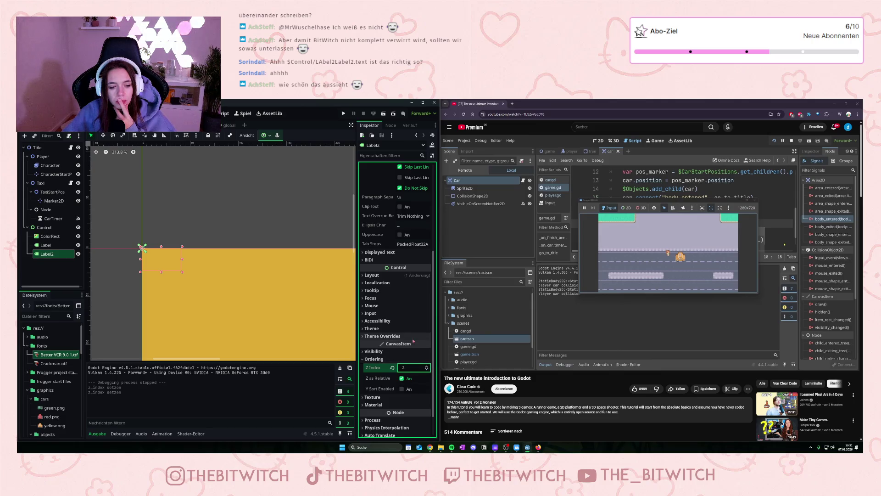
Check Label2's text property, then select the Taxi Run label to compare
scroll(411, 336, "down", 2)
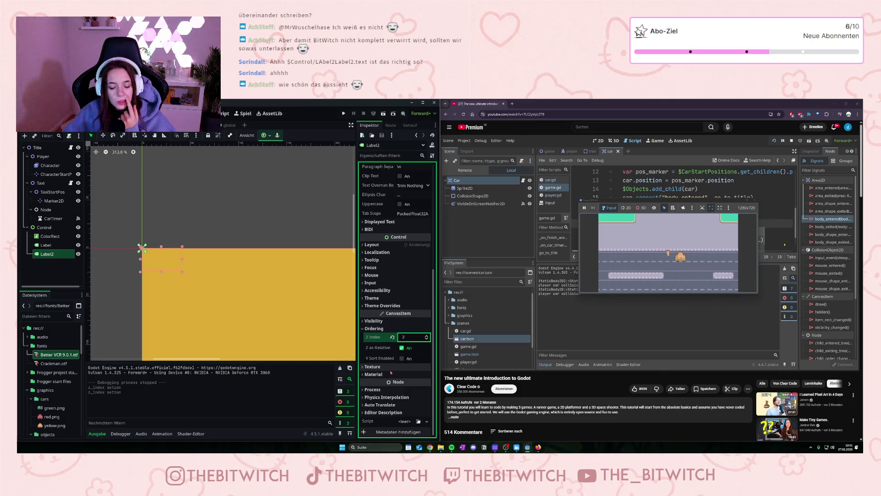
scroll(390, 374, "up", 6)
scroll(390, 374, "up", 4)
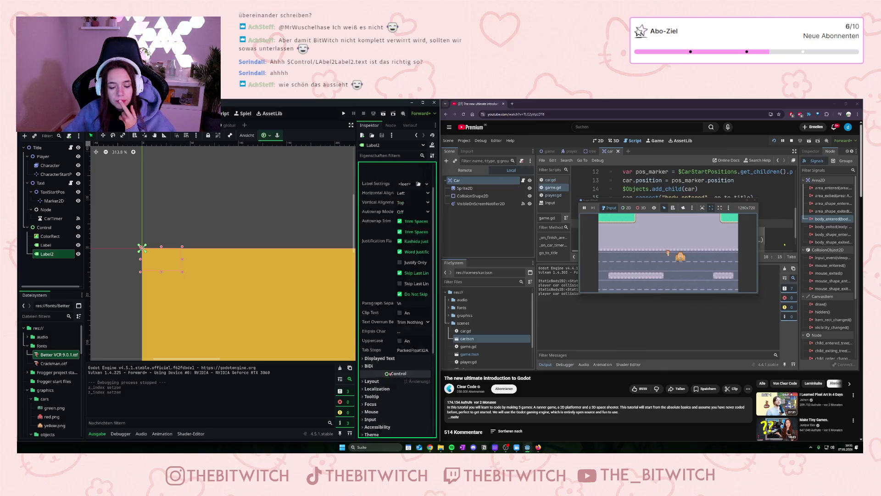
left_click(383, 213)
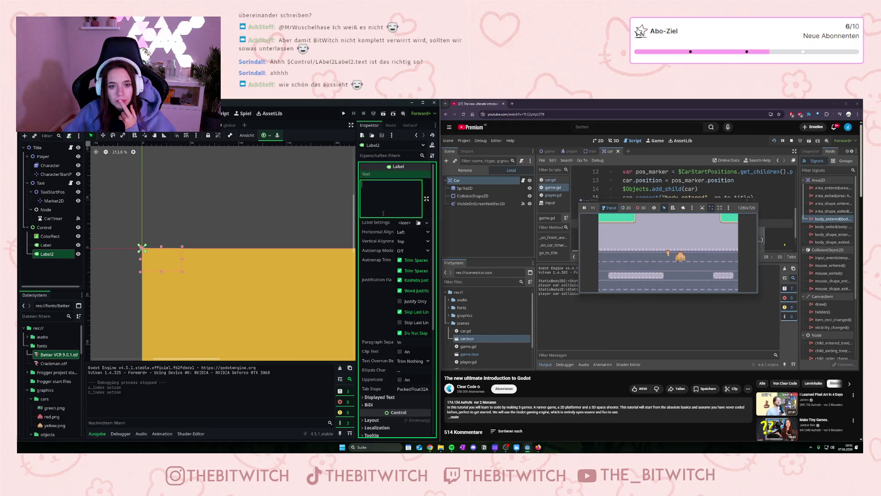
scroll(395, 346, "down", 10)
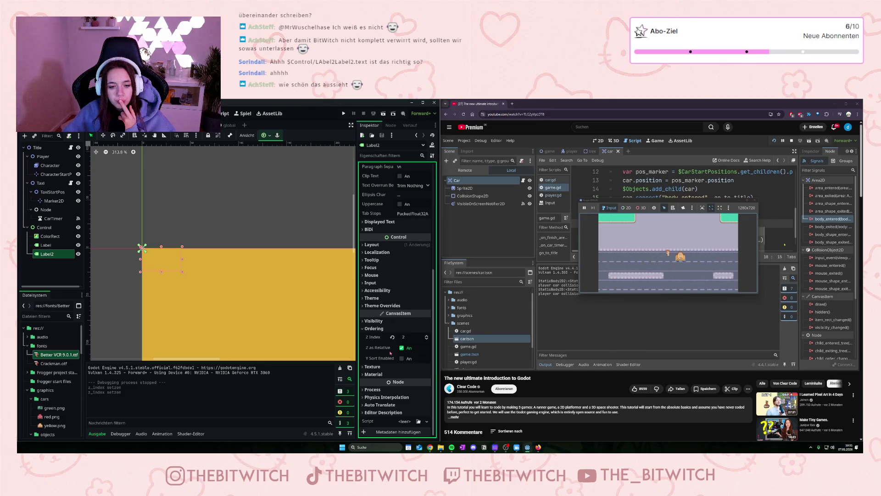
mouse_move(389, 353)
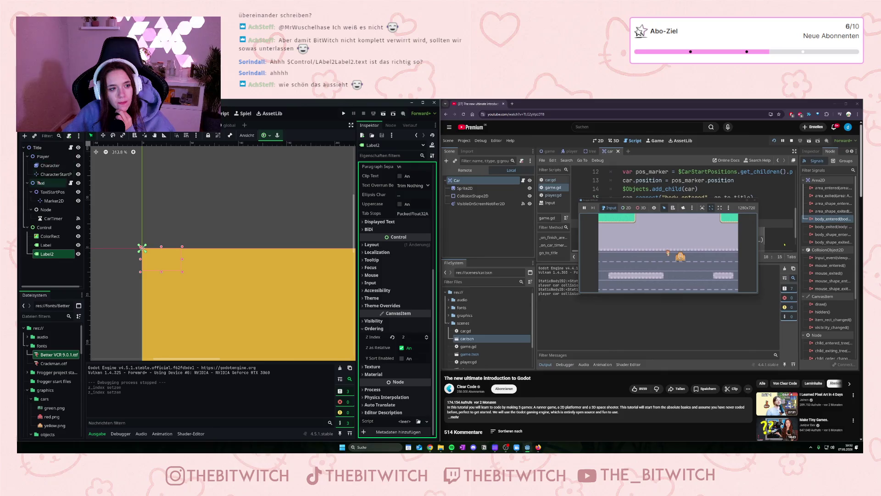
left_click(46, 245)
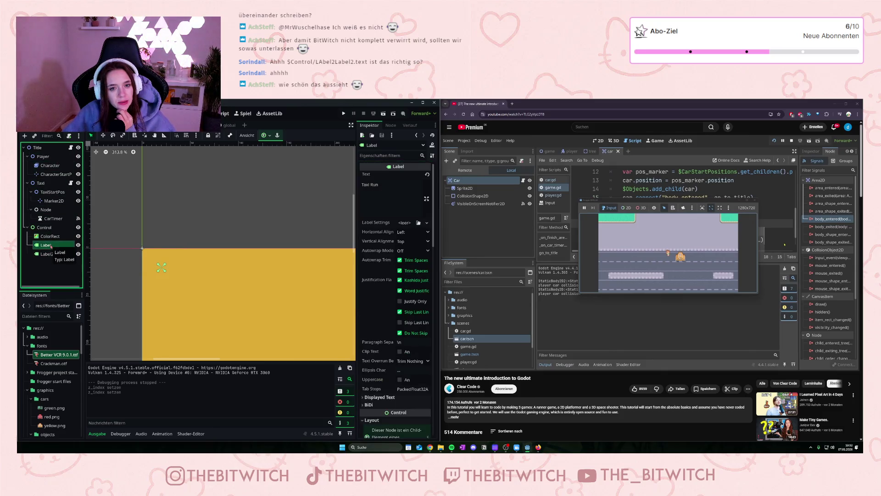
Compare Label2 with the Taxi Run label and return to the Title scene
left_click(47, 253)
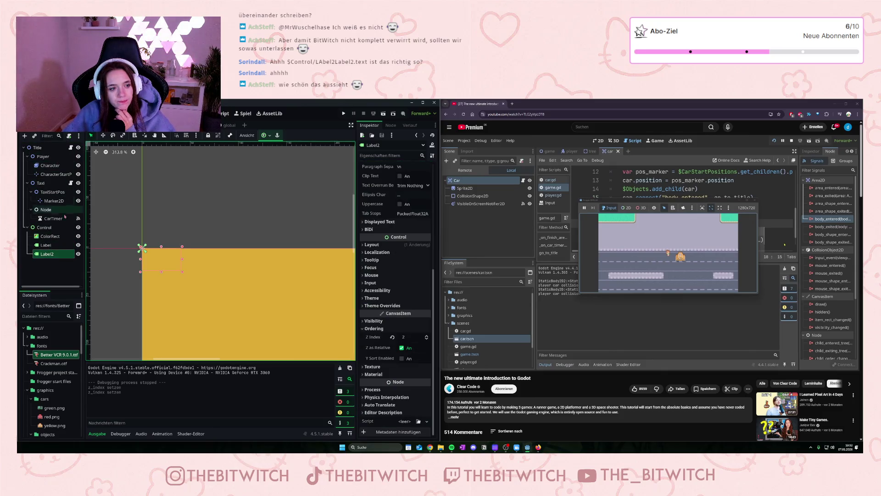
left_click(46, 245)
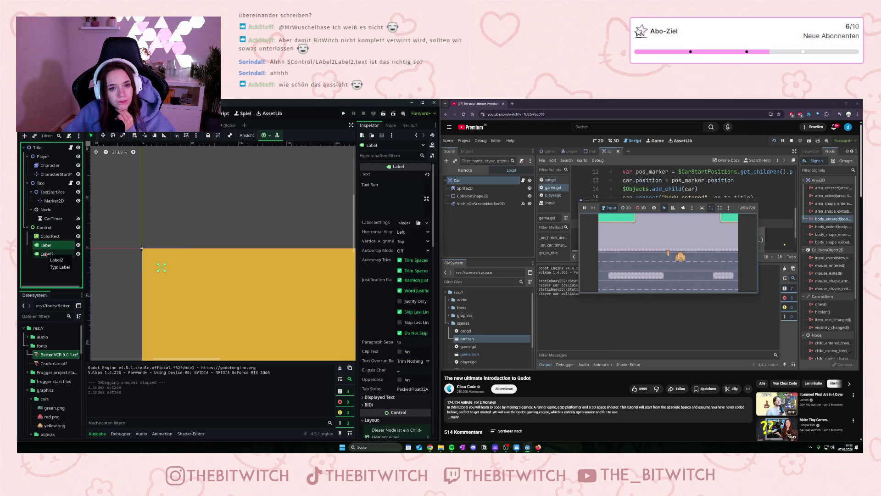
left_click(46, 254)
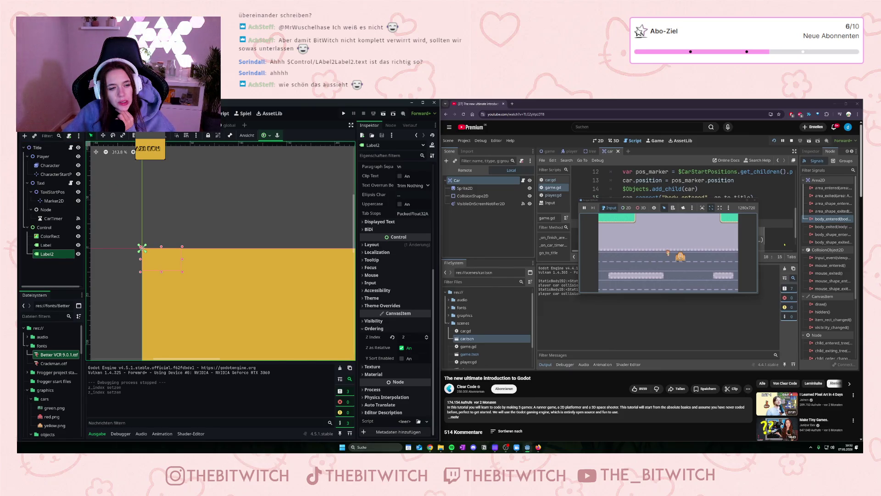
key("ctrl+Tab")
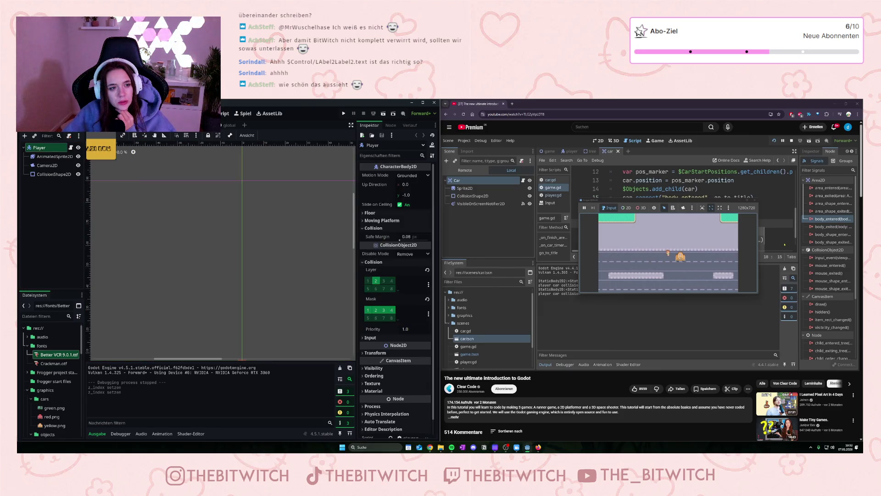
key("ctrl+Tab")
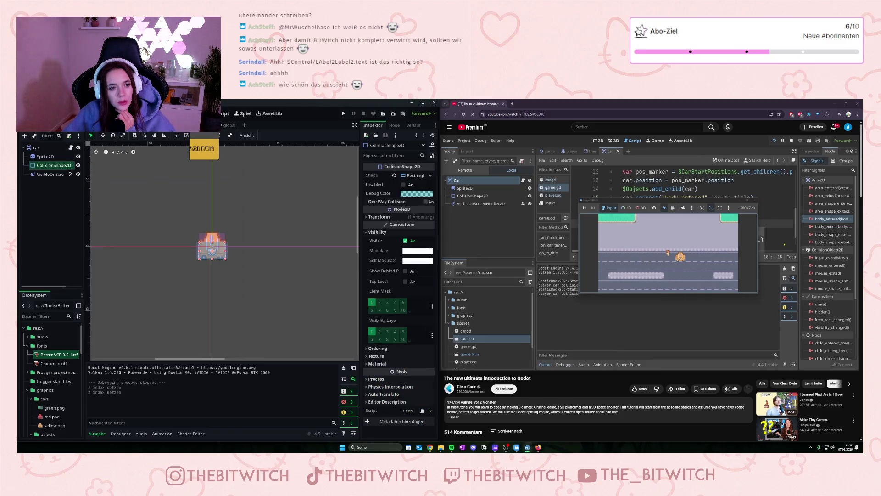
key("ctrl+Tab")
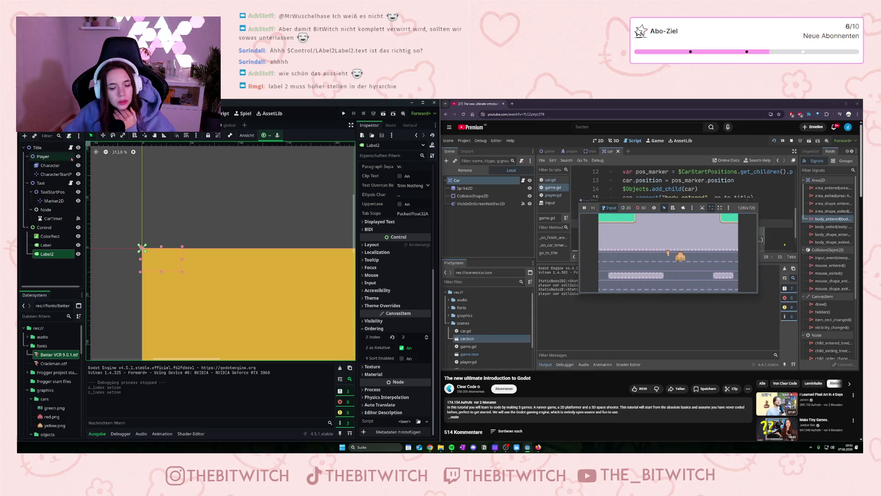
left_click(50, 245)
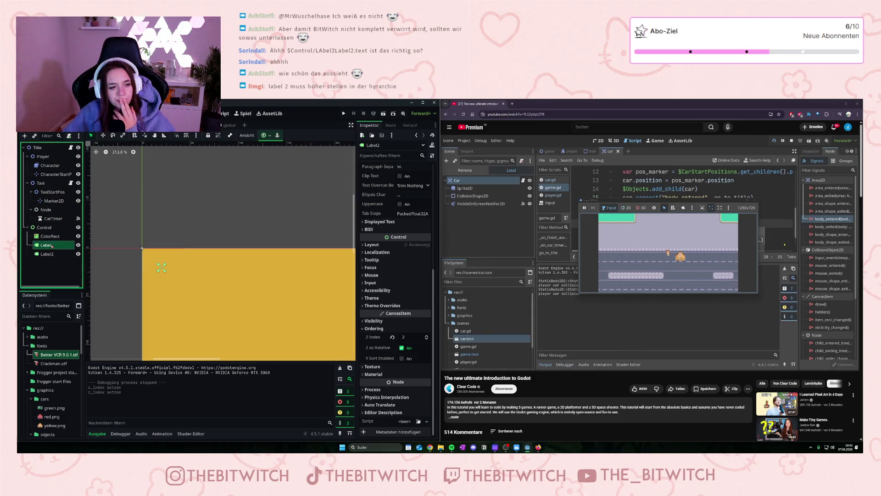
scroll(401, 241, "down", 3)
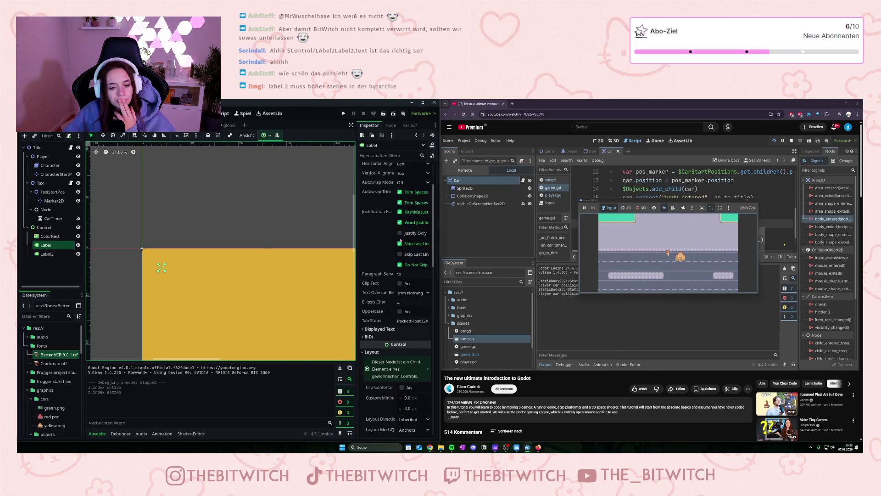
scroll(401, 241, "up", 3)
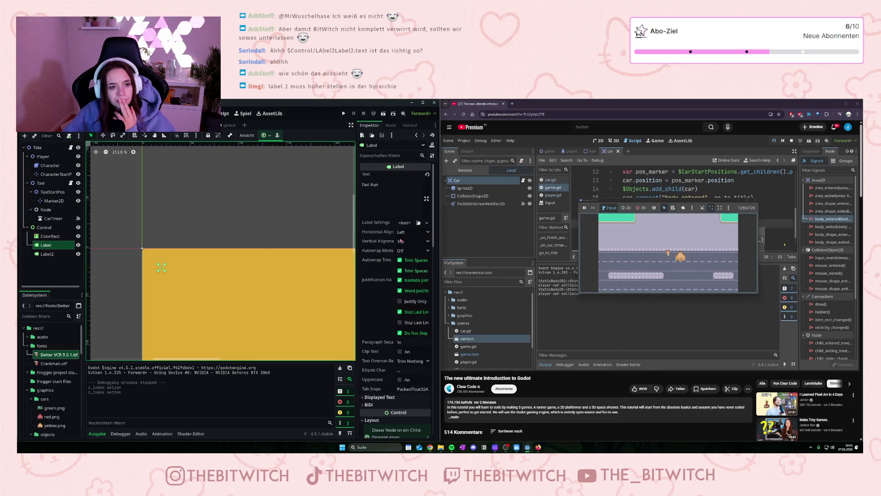
left_click(232, 184)
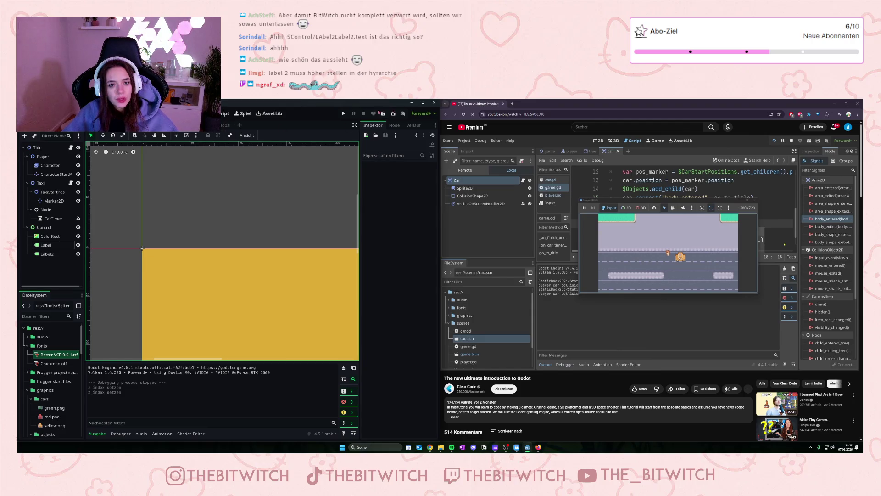
Test-run the game, stop it with F8, and open the Game scene's game.gd script
left_click(379, 113)
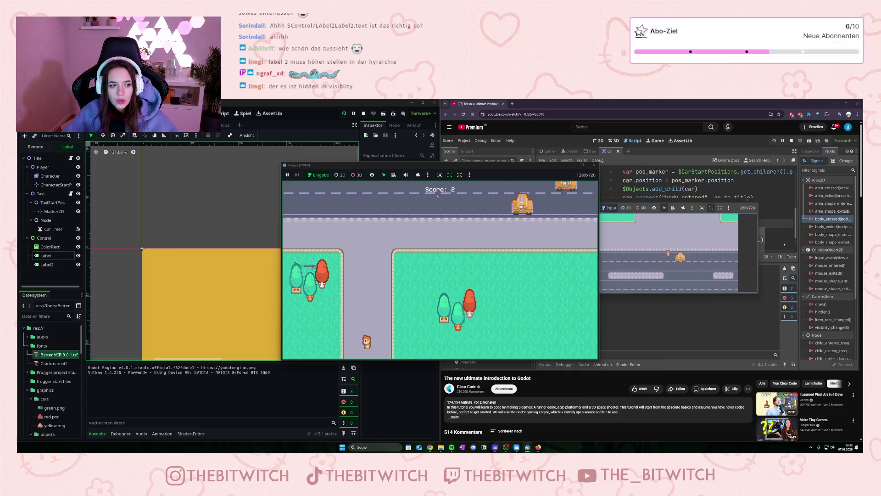
key("F8")
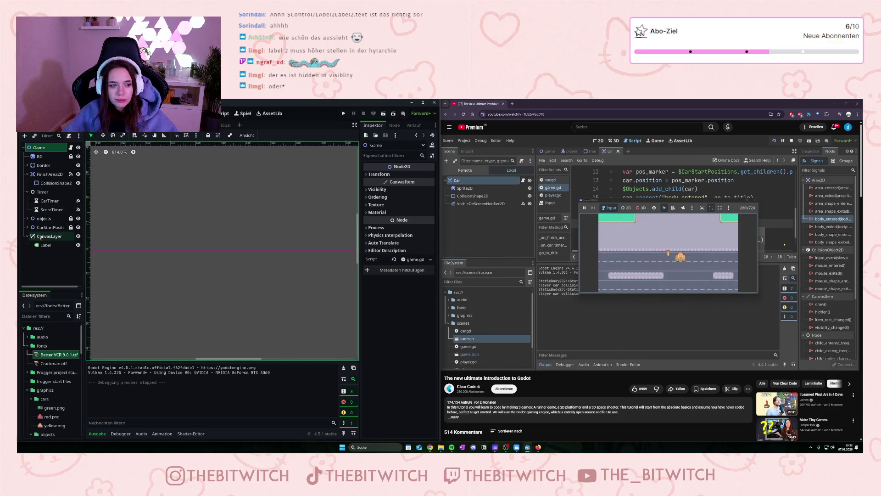
left_click(46, 246)
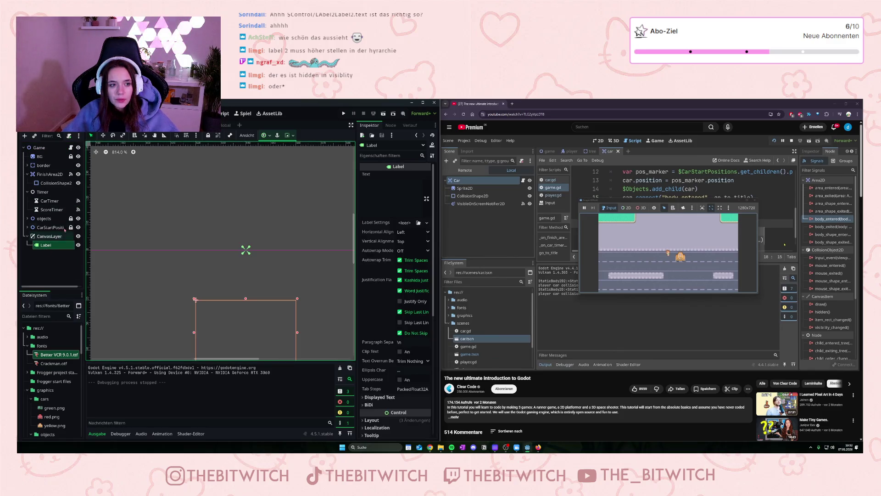
left_click(71, 147)
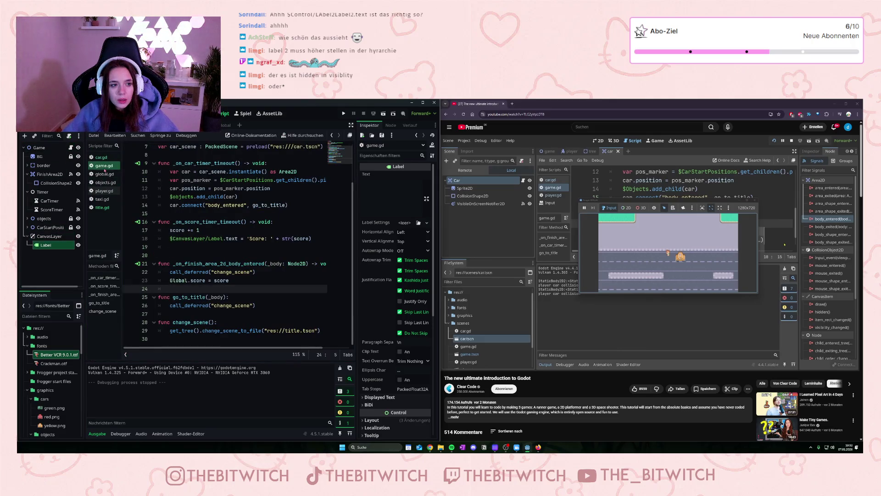
Edit title.gd so Label2's text becomes 'Score: ' + str(Global.score), then run the game
left_click_drag(169, 230, 194, 230)
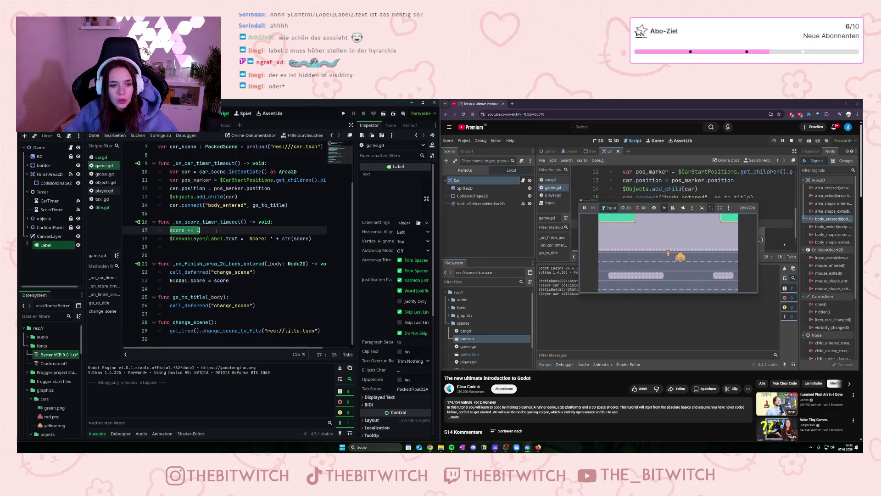
left_click(258, 238)
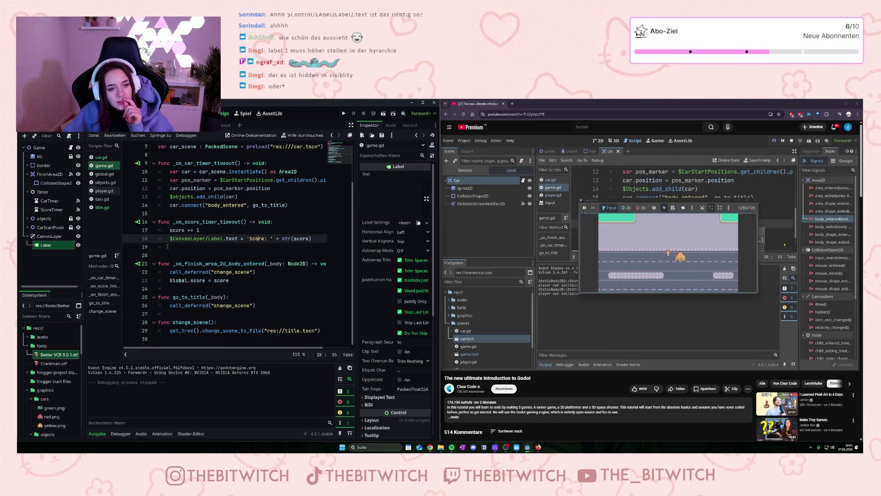
left_click_drag(247, 238, 273, 238)
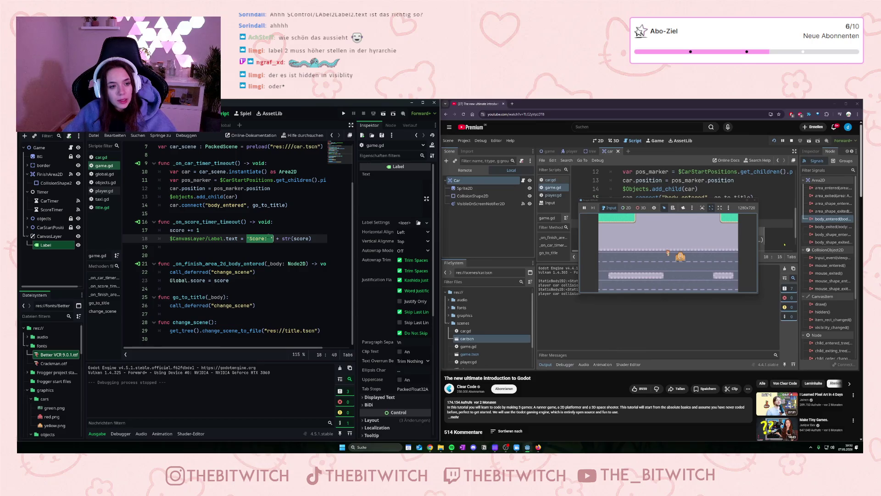
left_click(226, 125)
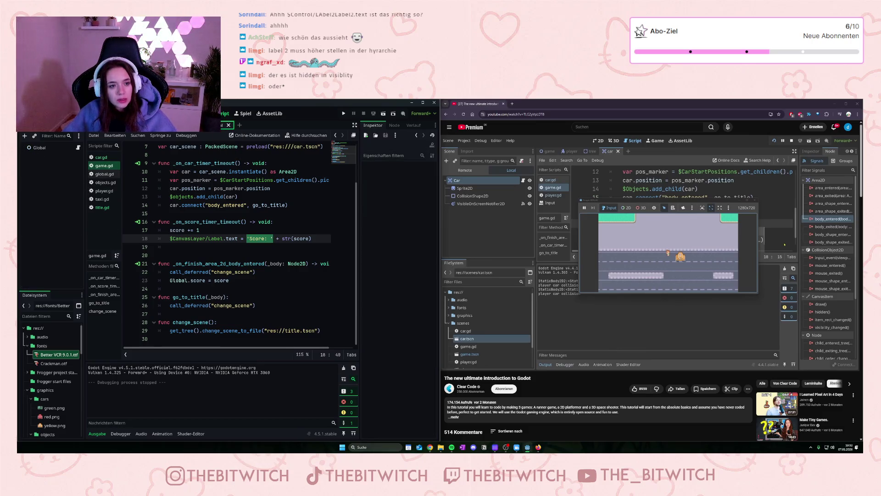
left_click(193, 125)
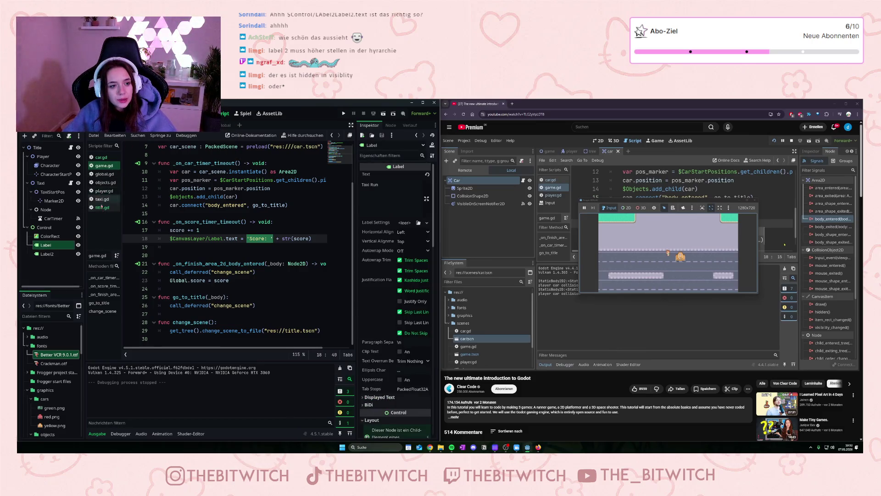
left_click(101, 208)
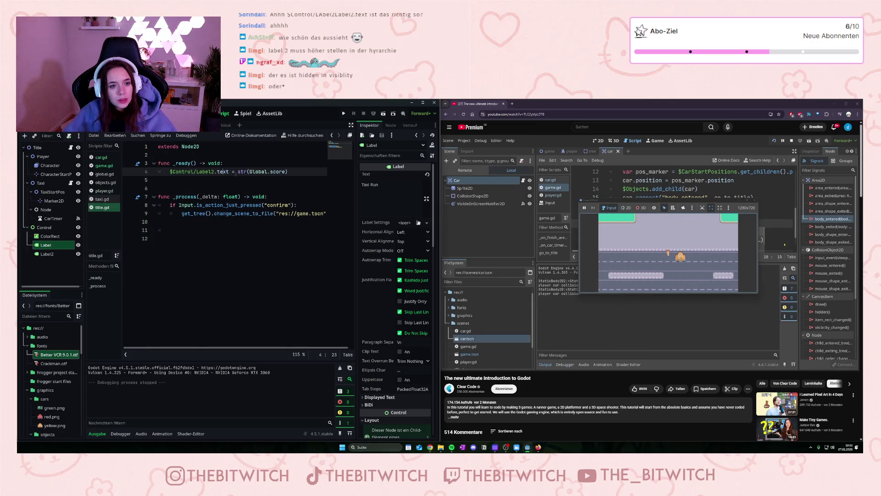
type("'Score: '")
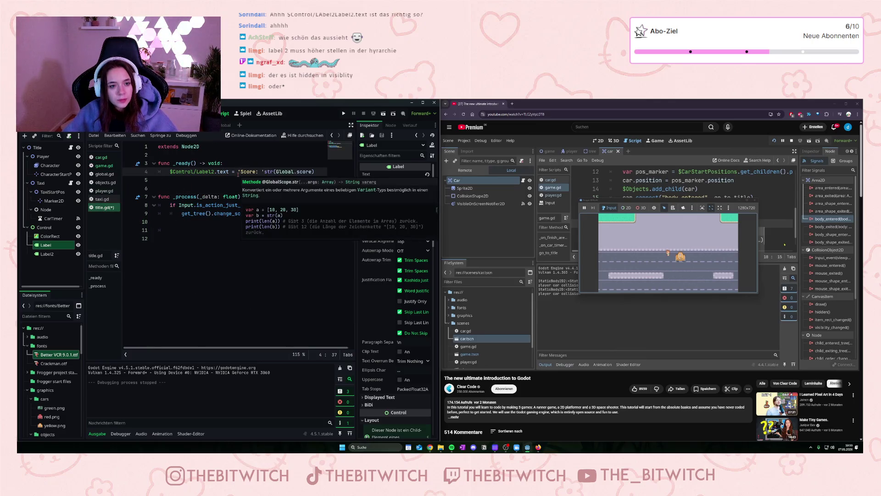
type(" +")
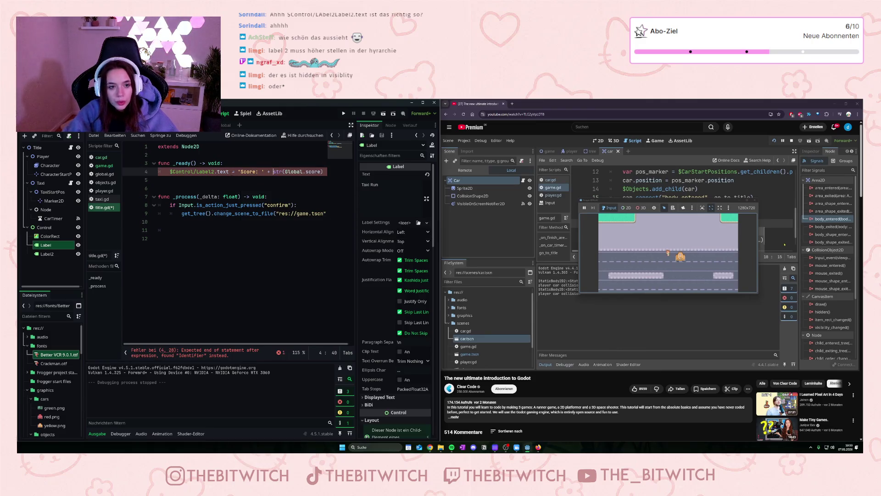
left_click(277, 183)
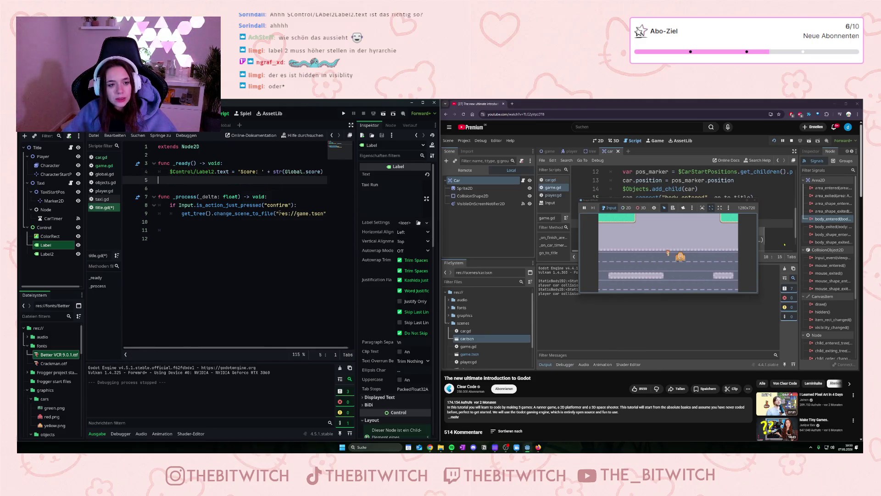
left_click(343, 114)
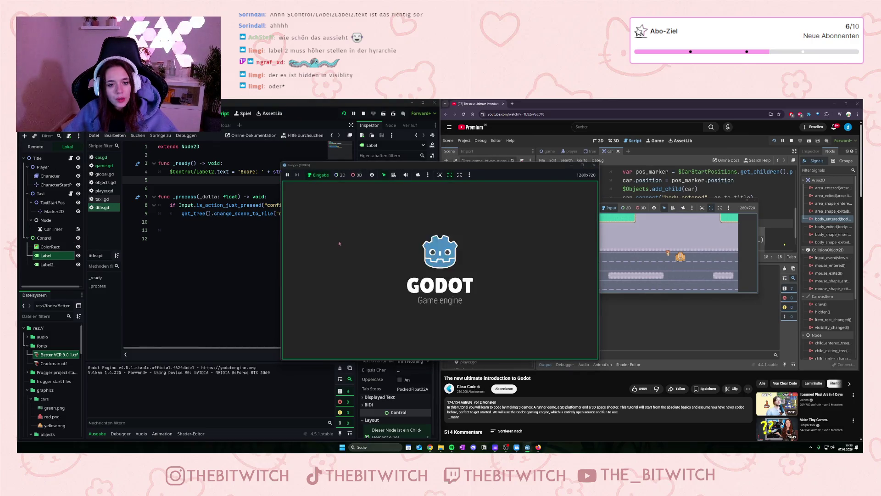
Hop the frog up the road until hit, then stop the game and return to 2D view
key("space")
key("Up")
key("Up")
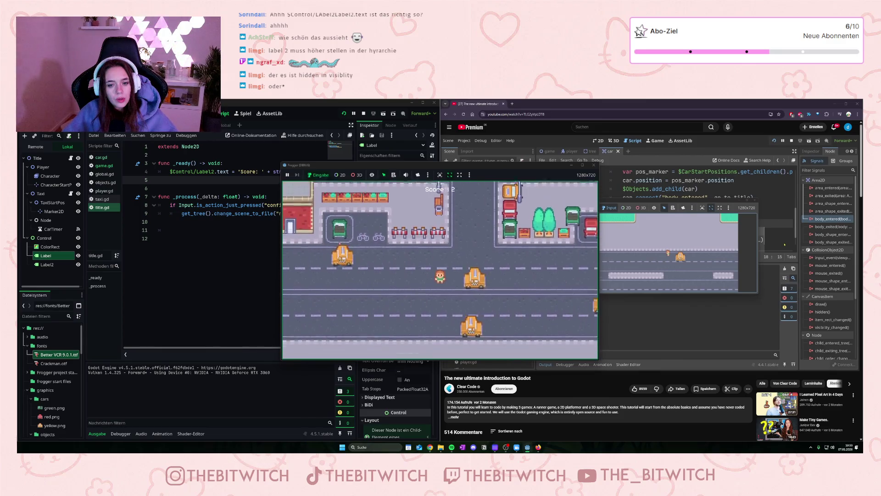
key("Up")
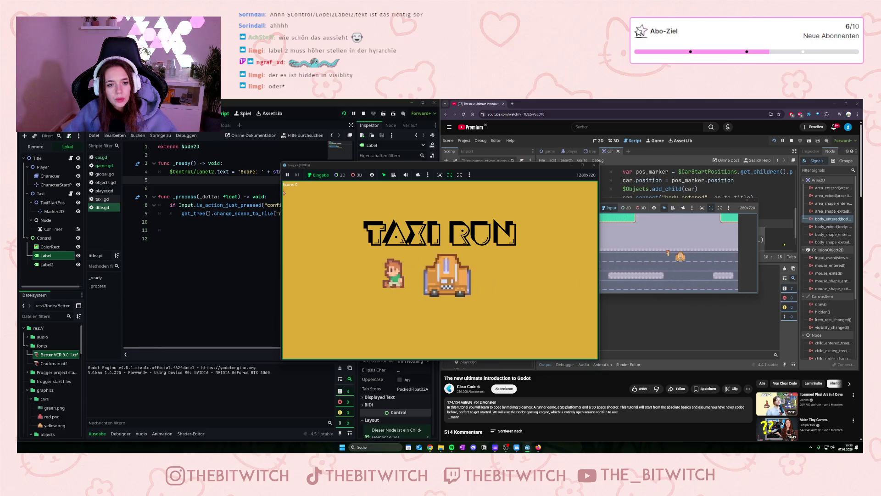
left_click(594, 165)
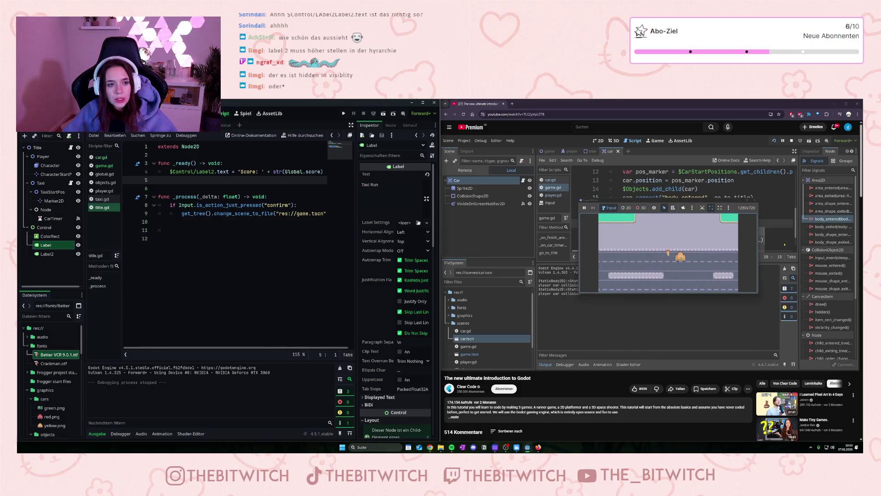
left_click(180, 113)
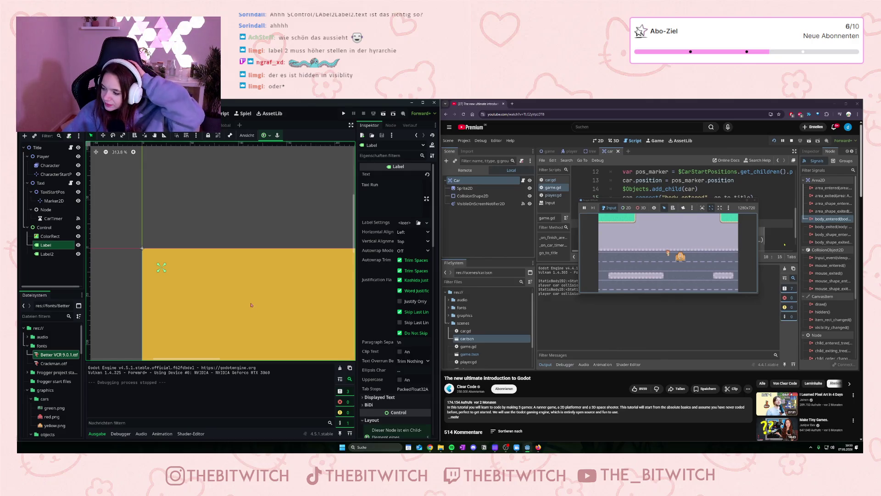
Apply the bottom-centre anchor preset to Label2
left_click(161, 259)
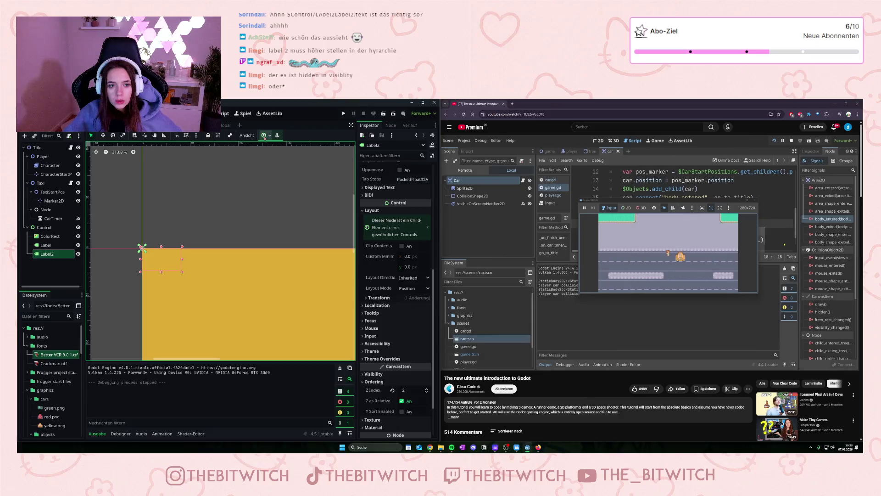
left_click(263, 134)
left_click(293, 175)
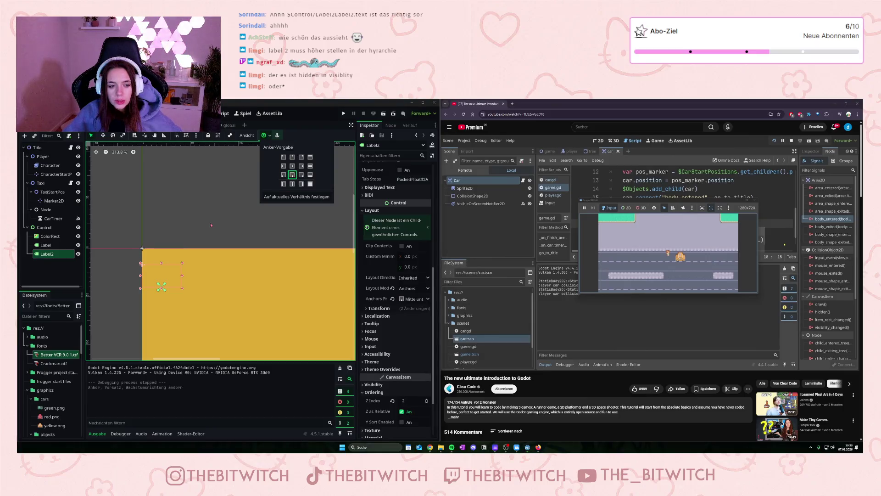
scroll(211, 225, "down", 5)
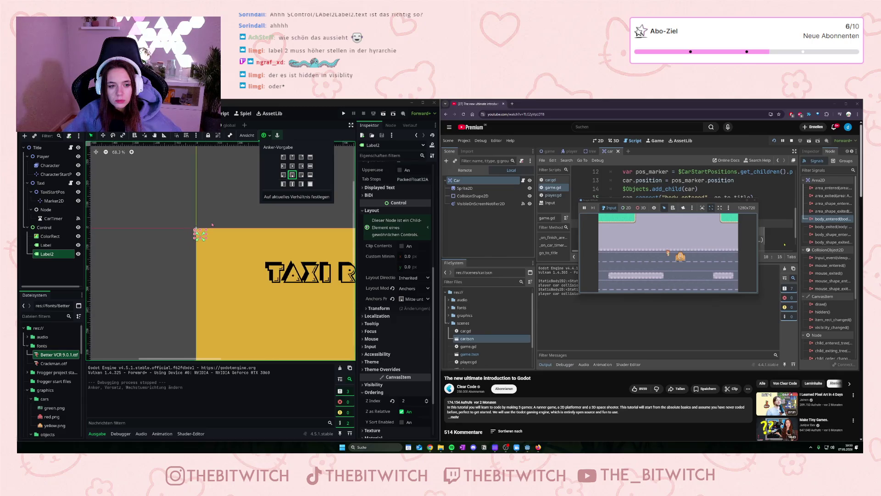
scroll(232, 214, "down", 2)
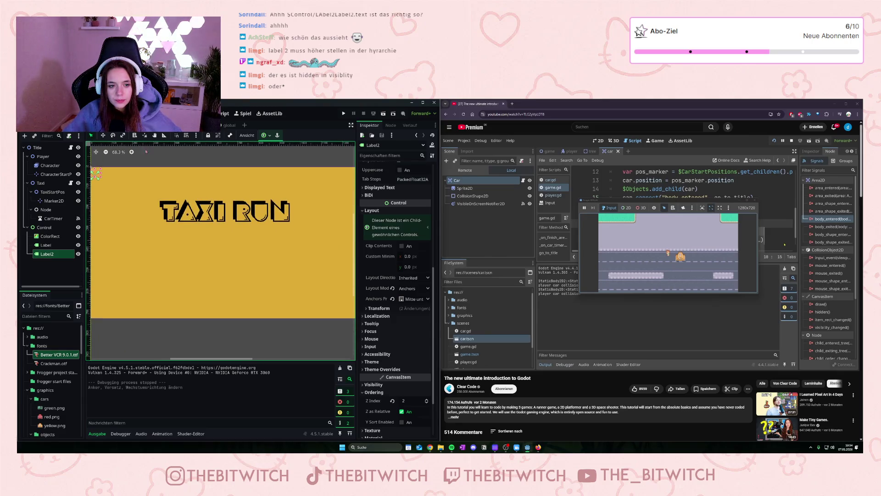
mouse_move(232, 215)
left_mouse_down()
mouse_move(159, 165)
mouse_move(199, 249)
mouse_move(251, 239)
left_mouse_up()
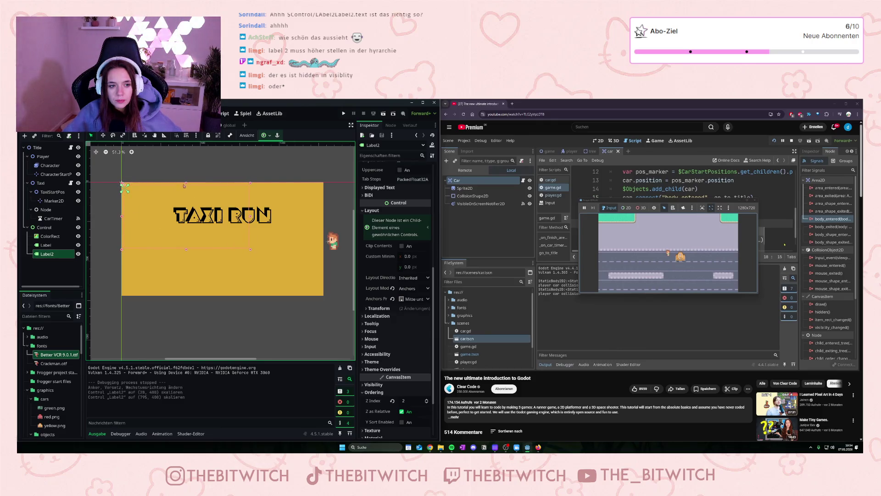
Shrink Label2, reapply an anchor preset, and move it into the middle of the yellow background
left_click_drag(184, 184, 186, 220)
left_click(270, 135)
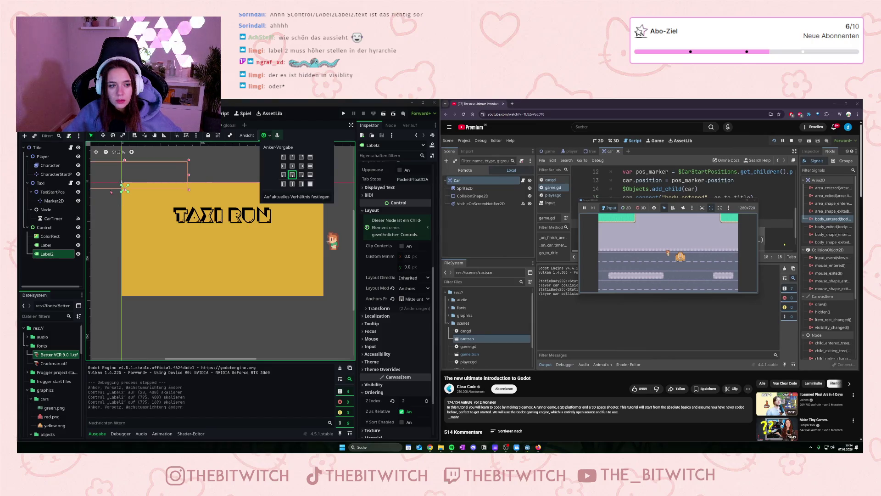
left_click(281, 148)
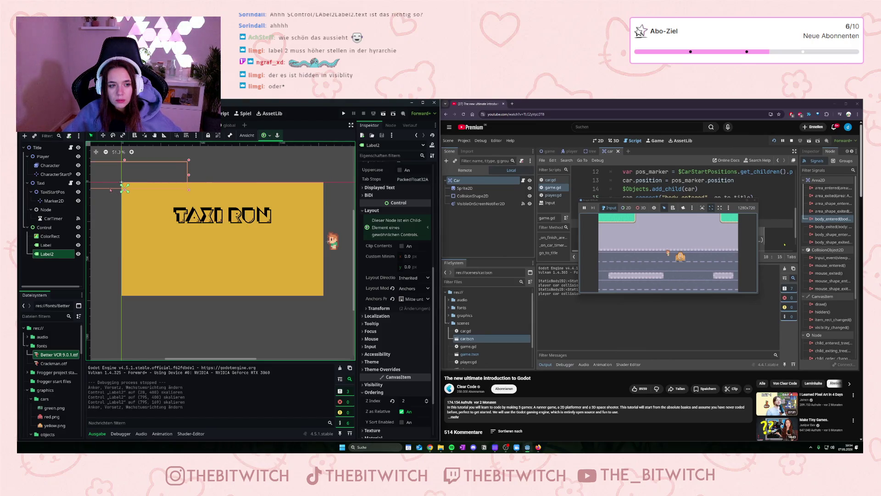
mouse_move(112, 190)
left_mouse_down()
mouse_move(217, 274)
mouse_move(206, 271)
mouse_move(207, 282)
left_mouse_up()
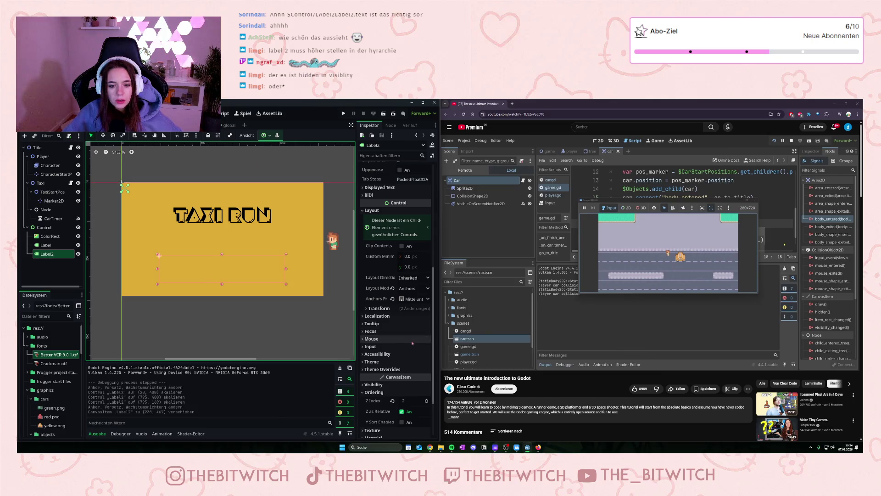
Anchor Label2 to the screen centre and resize it on the canvas
left_click(269, 136)
left_click(292, 183)
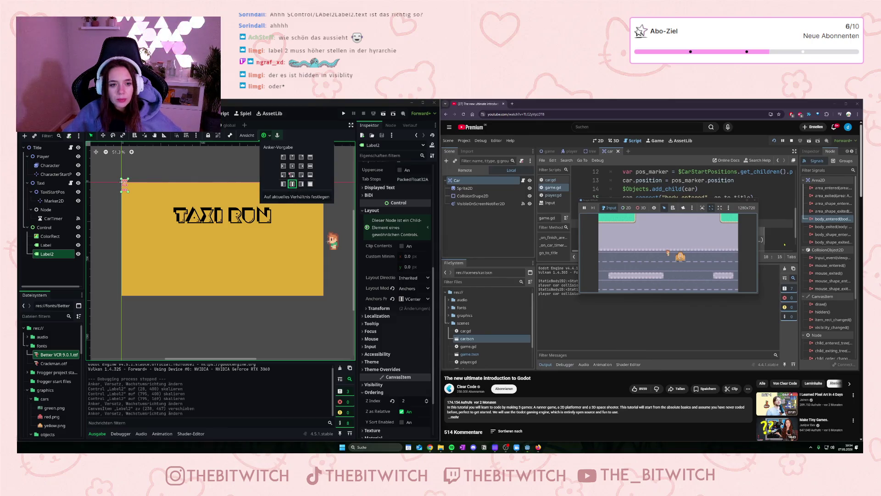
left_click(291, 165)
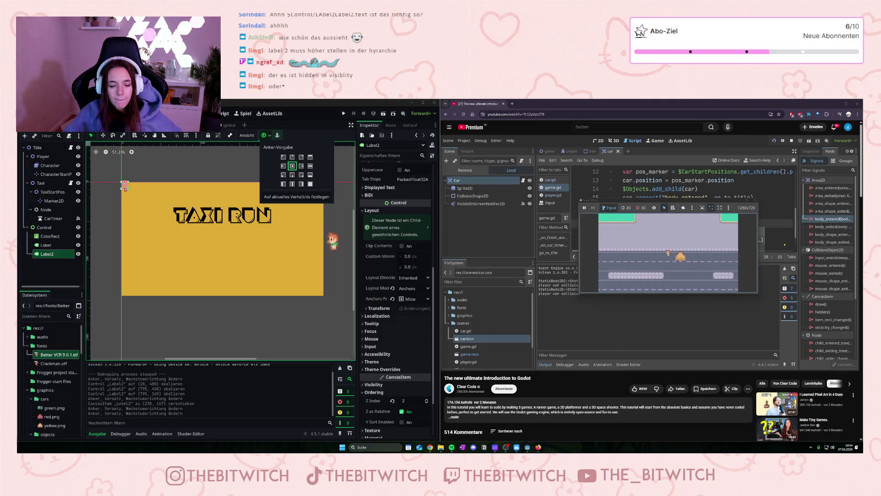
scroll(124, 186, "up", 10)
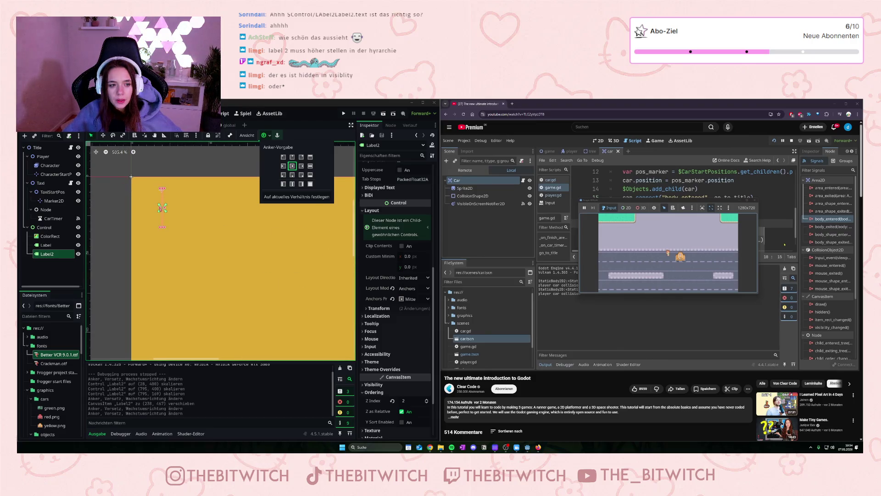
left_click(162, 190)
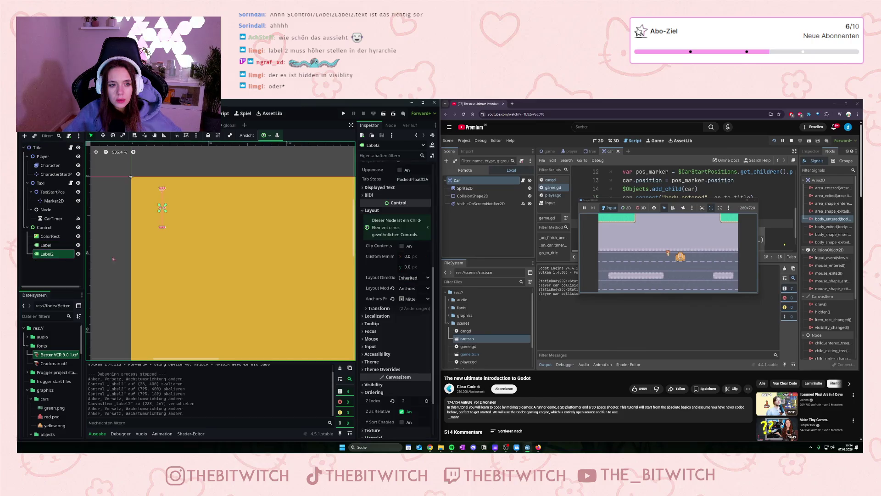
scroll(188, 225, "down", 6)
scroll(251, 228, "down", 5)
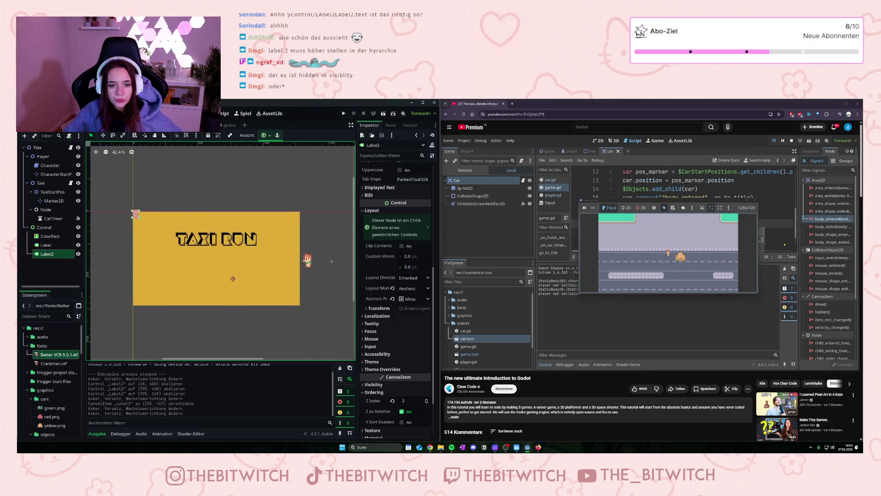
scroll(151, 226, "right", 1)
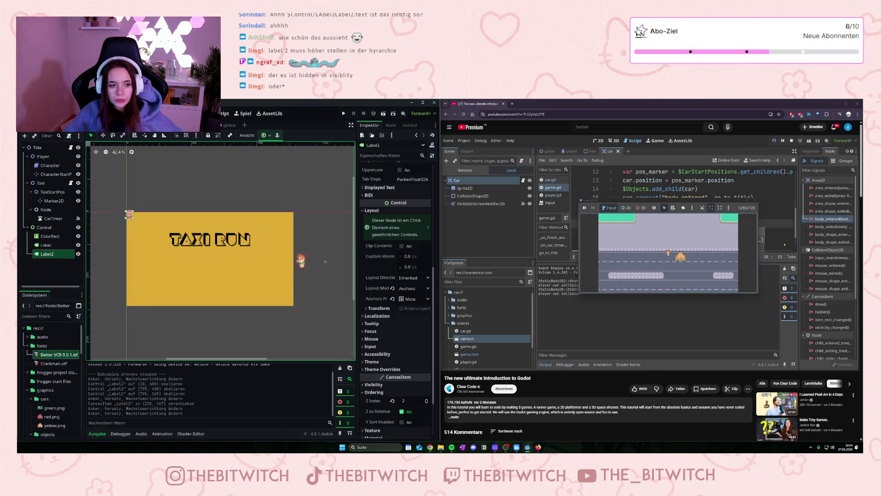
left_click_drag(131, 221, 286, 338)
scroll(131, 219, "up", 5)
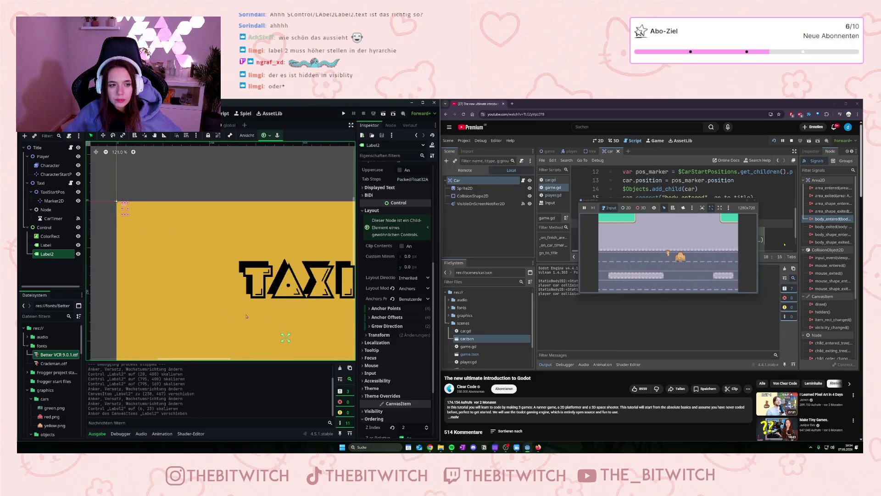
Undo Label2's accidental move and resize, then look through its Transform and Theme properties
key("ctrl+z")
key("ctrl+z")
key("ctrl+z")
key("ctrl+z")
key("ctrl+z")
key("ctrl+z")
key("ctrl+z")
key("ctrl+z")
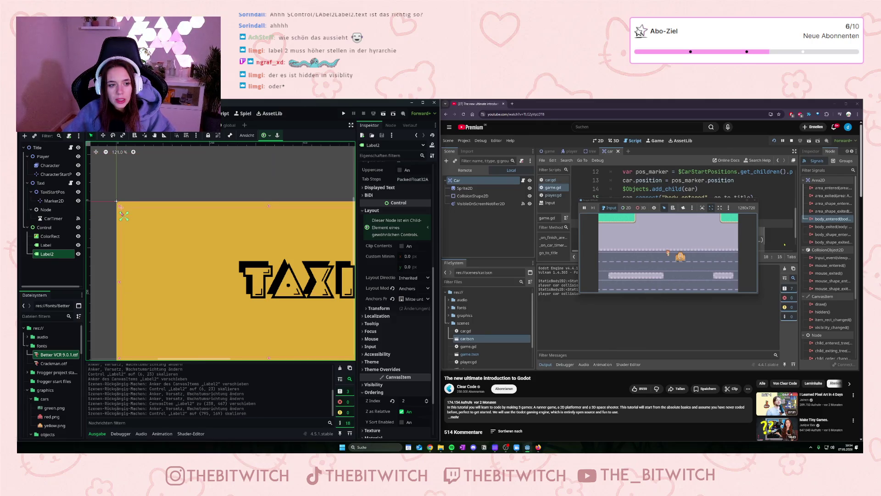
key("ctrl+z")
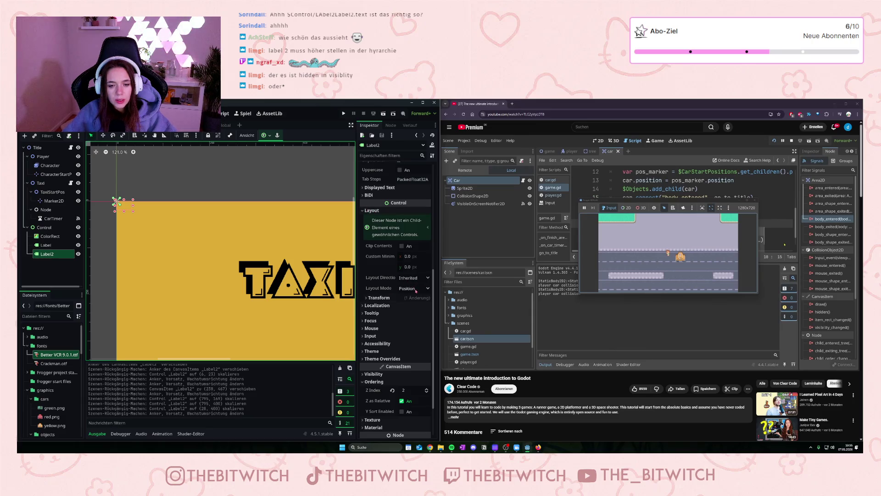
left_click(380, 297)
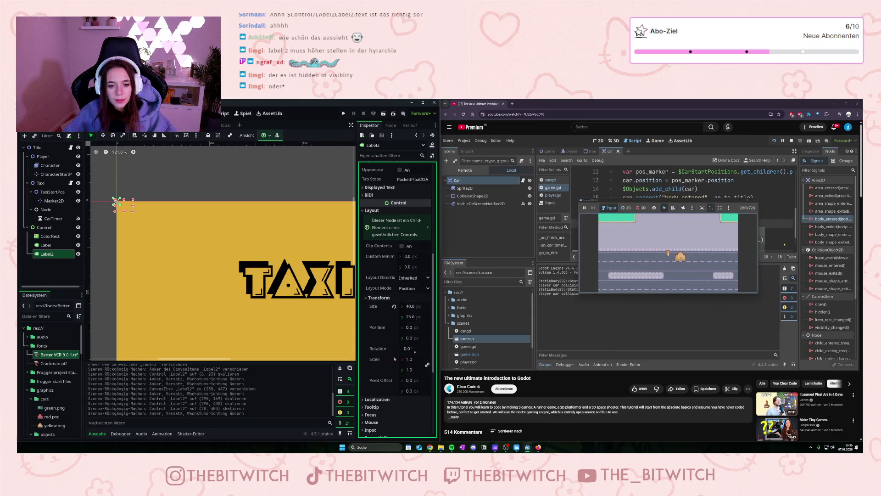
scroll(388, 345, "down", 2)
scroll(384, 250, "up", 3)
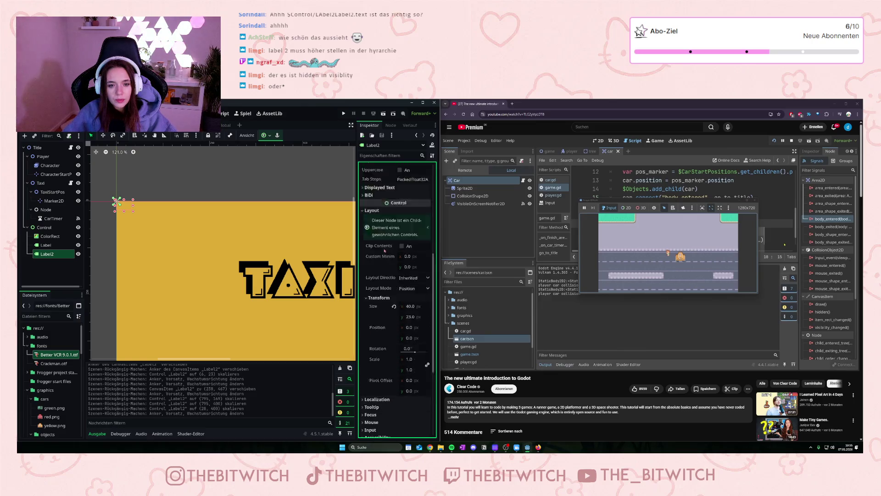
scroll(384, 250, "down", 2)
scroll(389, 277, "down", 3)
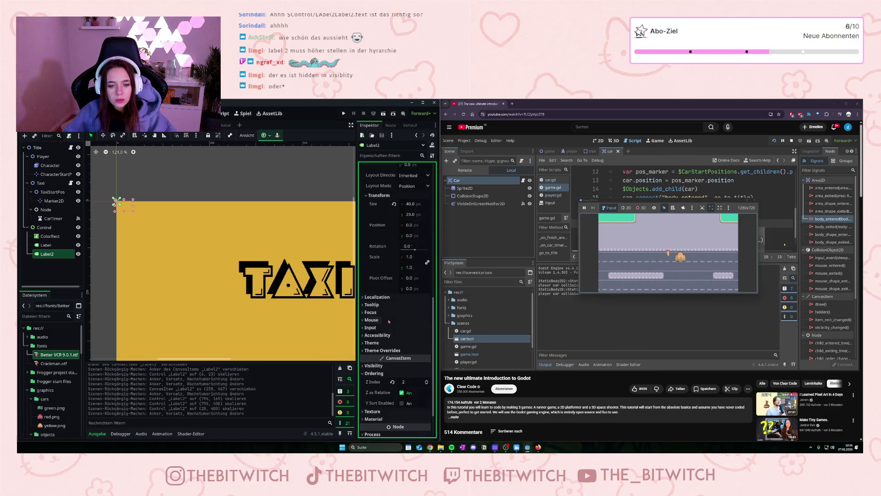
left_click(371, 342)
scroll(375, 342, "down", 2)
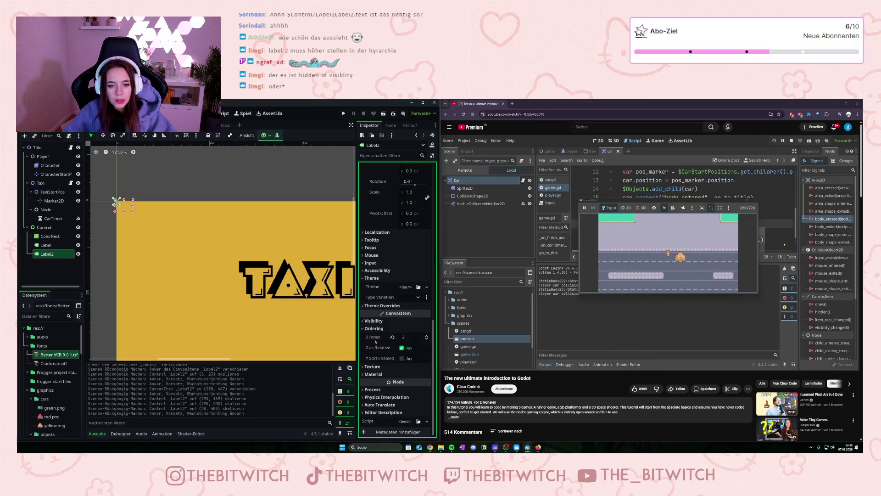
left_click(371, 305)
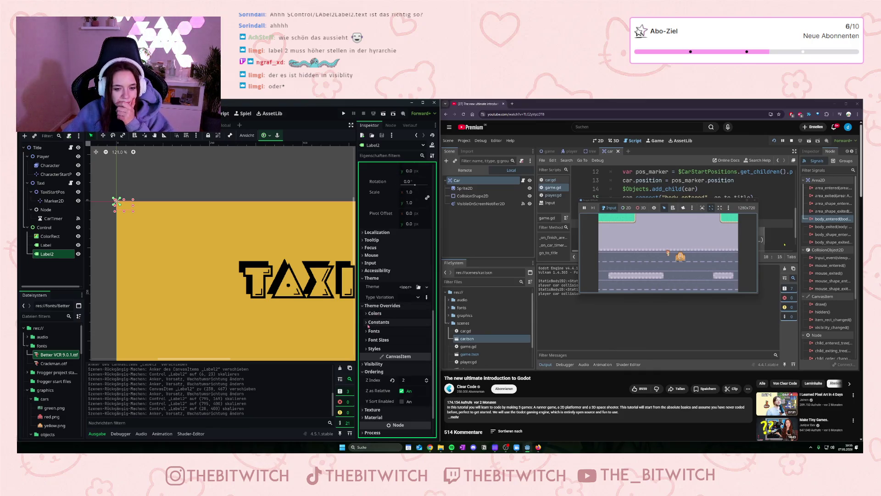
scroll(370, 327, "down", 2)
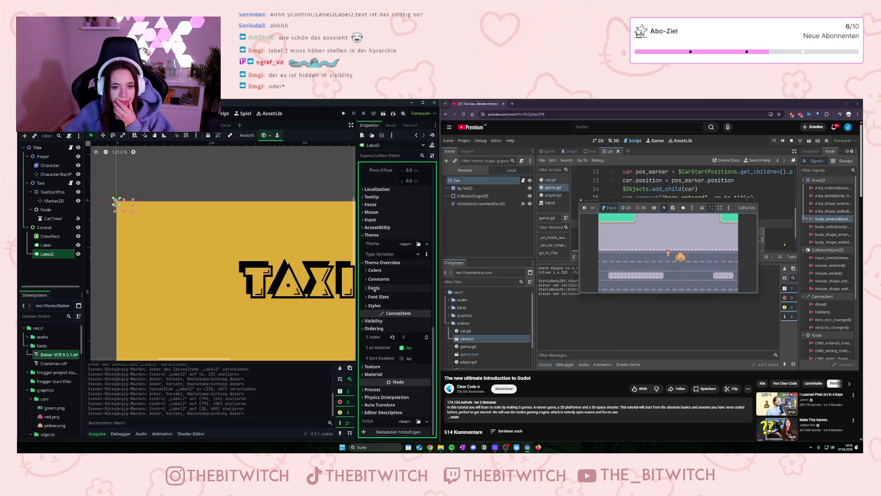
scroll(365, 342, "up", 6)
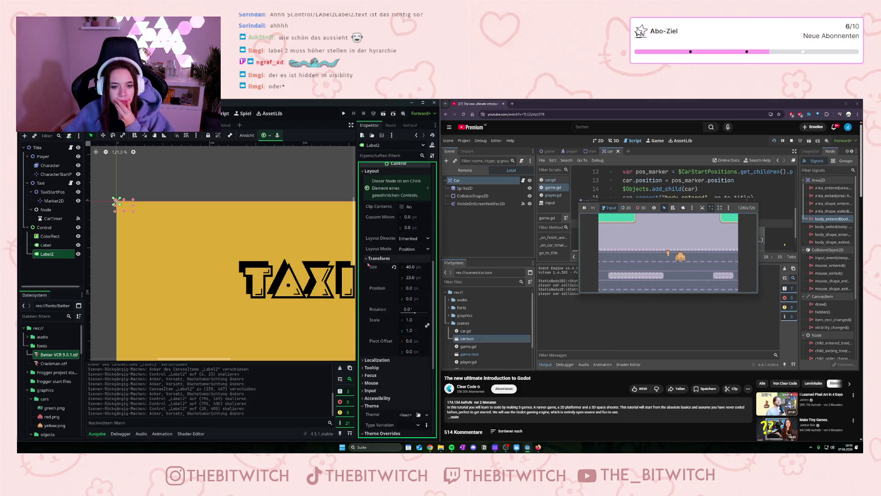
Set Label2's Layout Mode to Anchors with the centre-bottom preset and show its anchor offsets
left_click(420, 250)
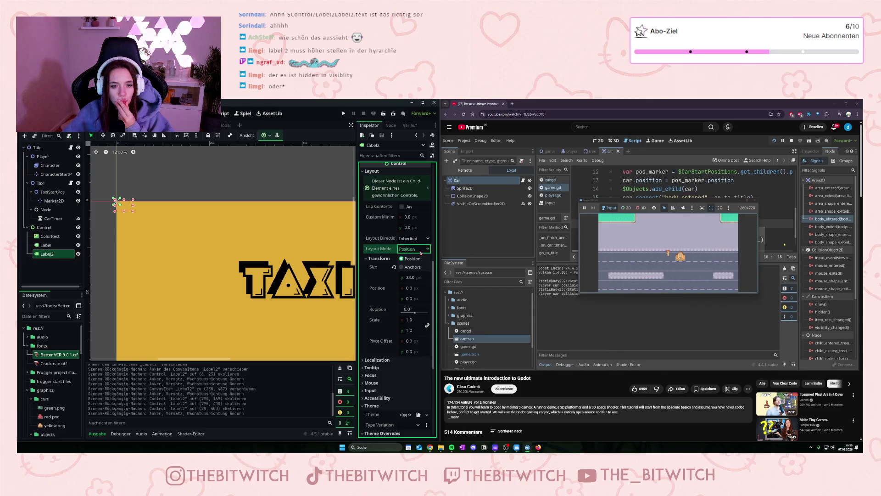
left_click(412, 267)
left_click(415, 260)
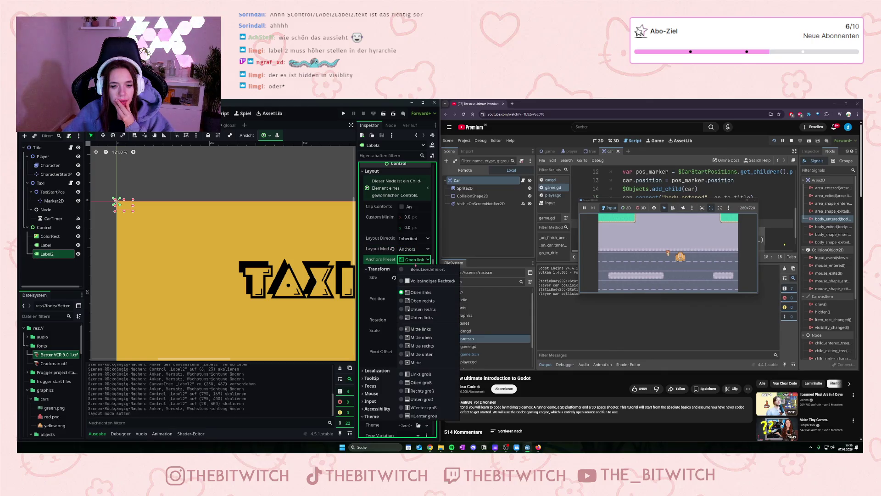
left_click(420, 354)
left_click(413, 260)
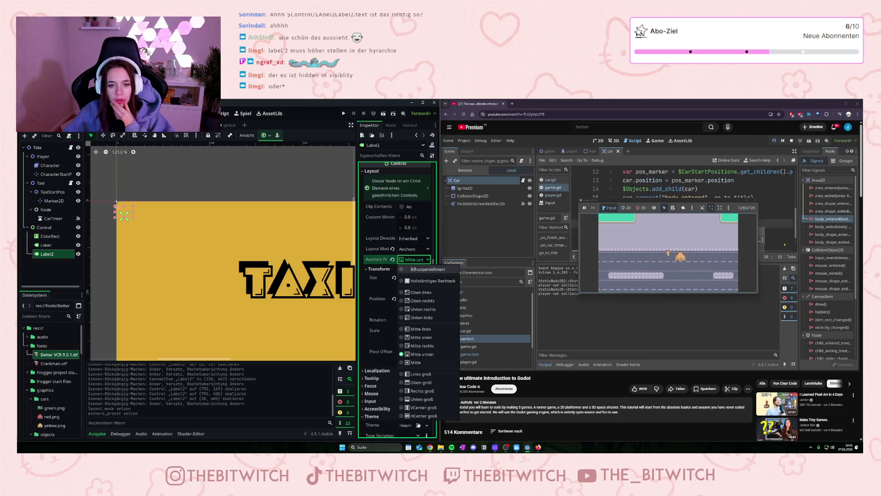
left_click(414, 259)
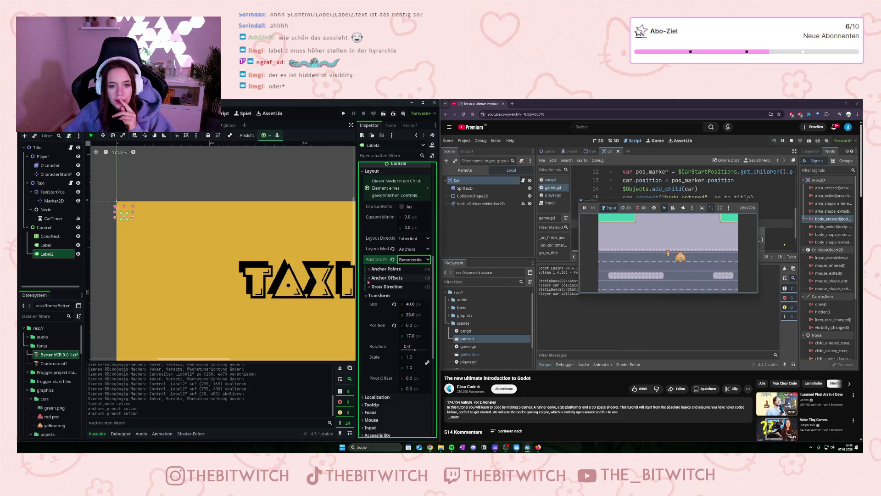
left_click(372, 278)
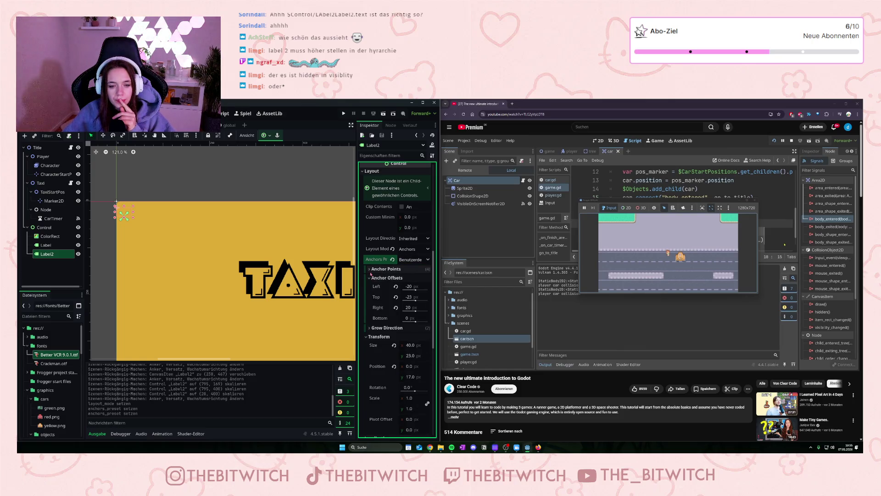
scroll(229, 279, "down", 2)
scroll(229, 279, "up", 1)
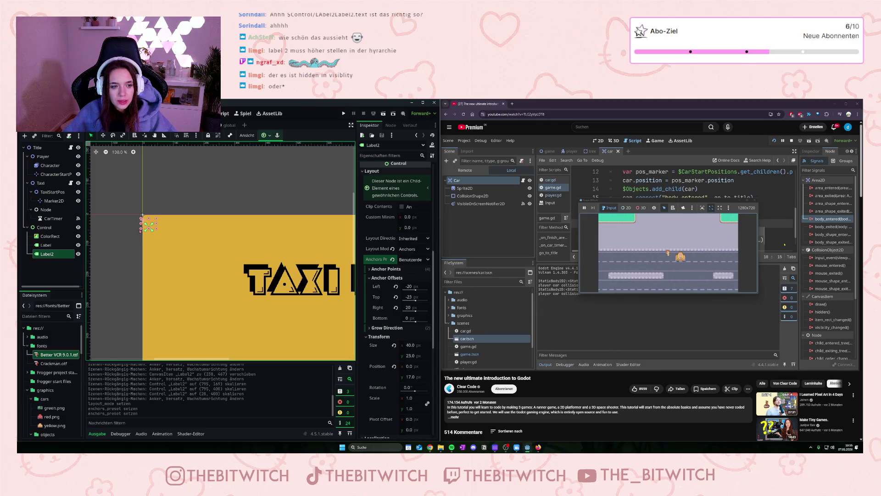
scroll(140, 227, "up", 6)
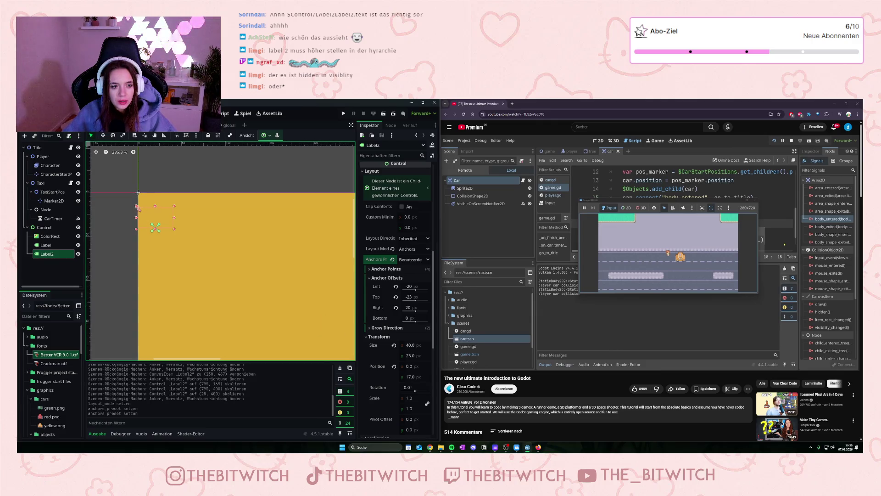
Widen Label2 and drag it beneath TAXI RUN to position 638, 476
mouse_move(152, 217)
left_mouse_down()
mouse_move(131, 217)
mouse_move(376, 338)
left_mouse_up()
mouse_move(312, 319)
left_mouse_down()
mouse_move(324, 322)
mouse_move(198, 220)
mouse_move(210, 246)
mouse_move(311, 318)
mouse_move(263, 315)
mouse_move(264, 307)
mouse_move(263, 316)
left_mouse_up()
scroll(315, 315, "down", 3)
scroll(301, 311, "down", 5)
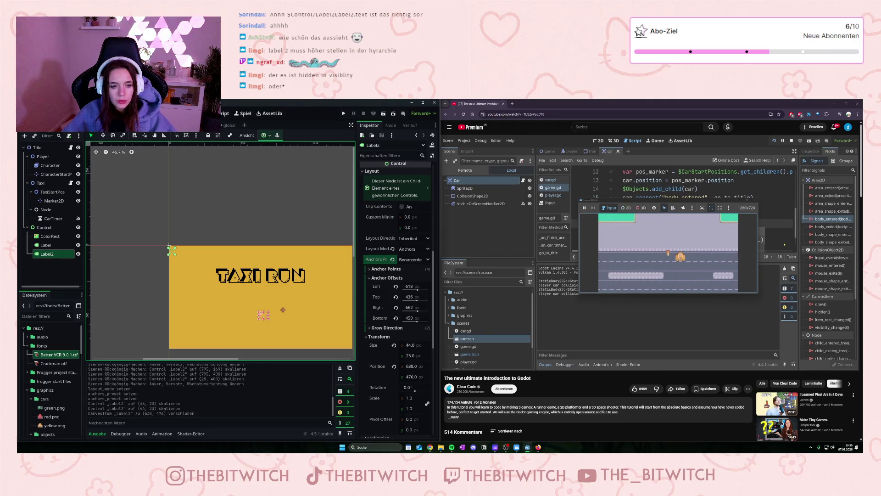
scroll(259, 313, "right", 2)
scroll(253, 309, "down", 1)
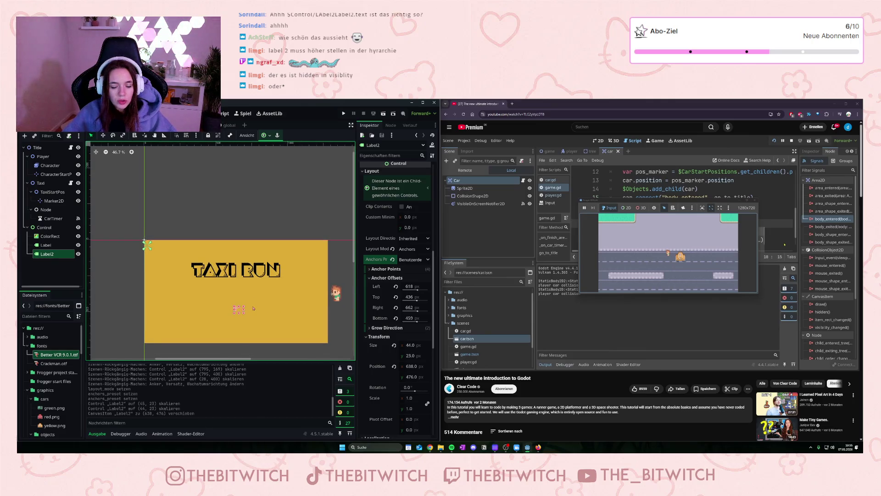
scroll(253, 309, "down", 1)
scroll(242, 309, "up", 3)
scroll(232, 299, "down", 4)
scroll(248, 317, "up", 2)
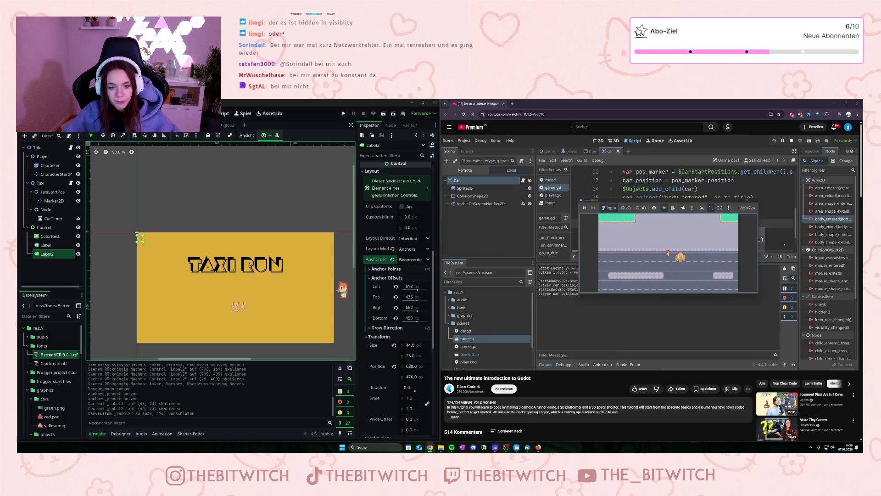
Drag Label2's edges outward until it is 1280 px wide and 26 px tall
scroll(218, 306, "up", 1)
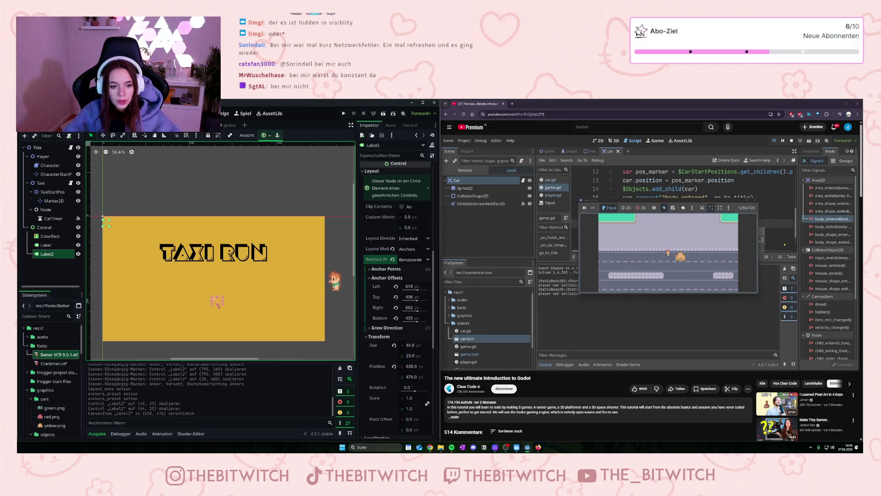
left_click_drag(218, 306, 216, 306)
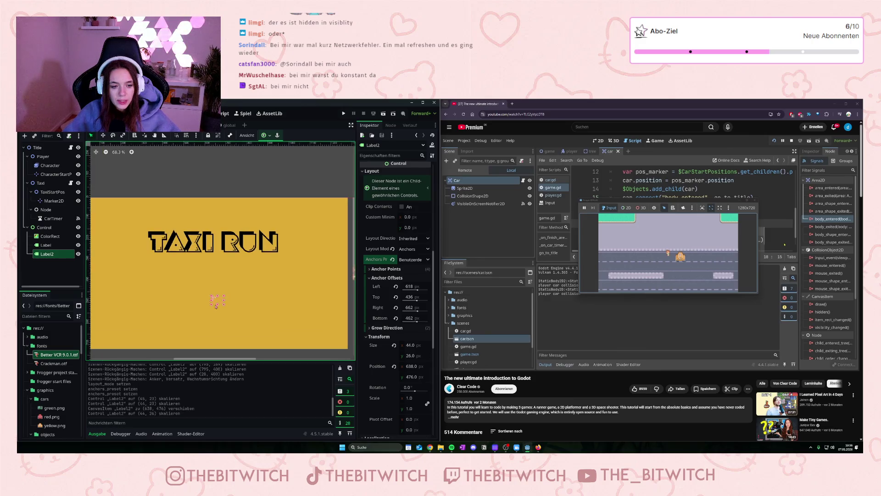
left_click_drag(211, 301, 190, 301)
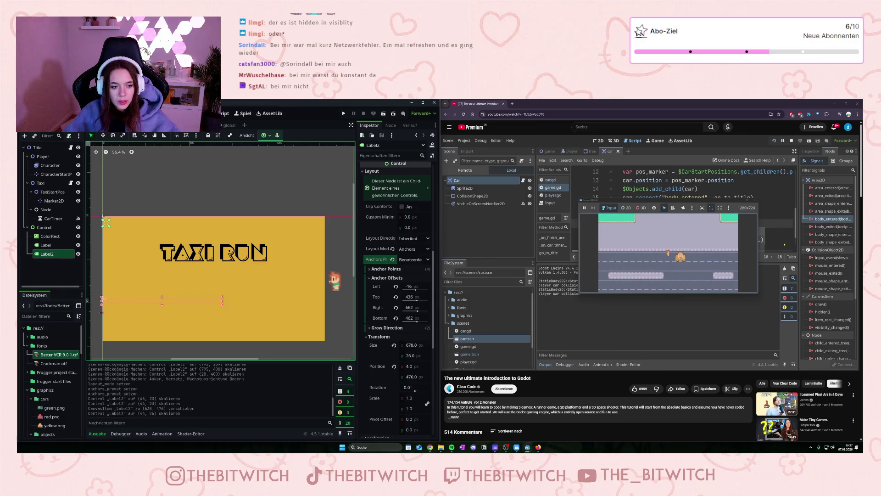
scroll(101, 311, "down", 2)
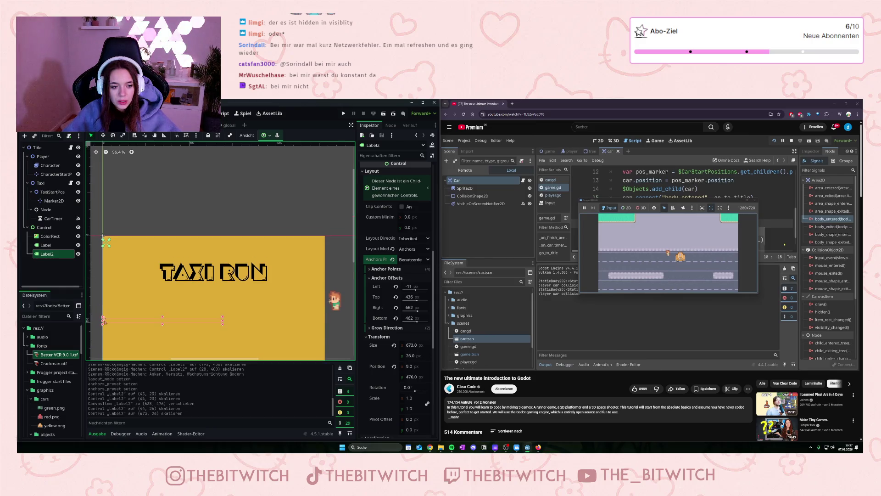
scroll(99, 311, "up", 10)
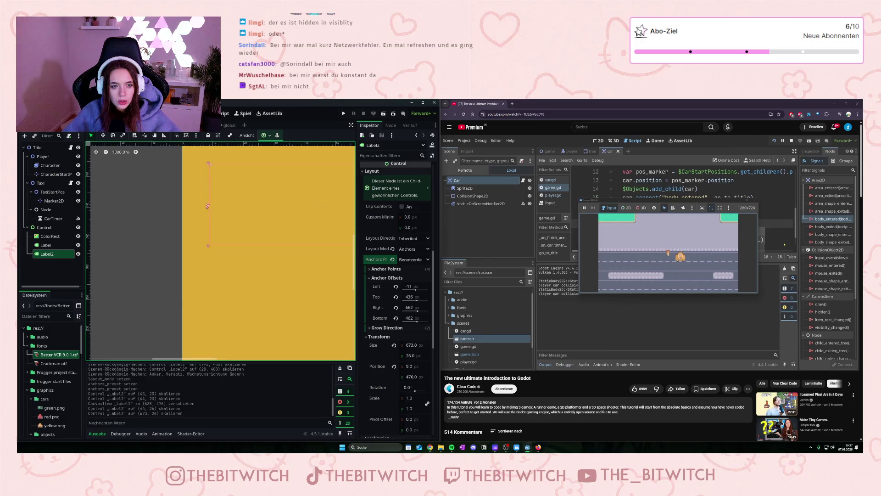
left_click_drag(194, 206, 182, 207)
scroll(193, 261, "down", 10)
left_click_drag(264, 260, 325, 260)
scroll(326, 260, "up", 8)
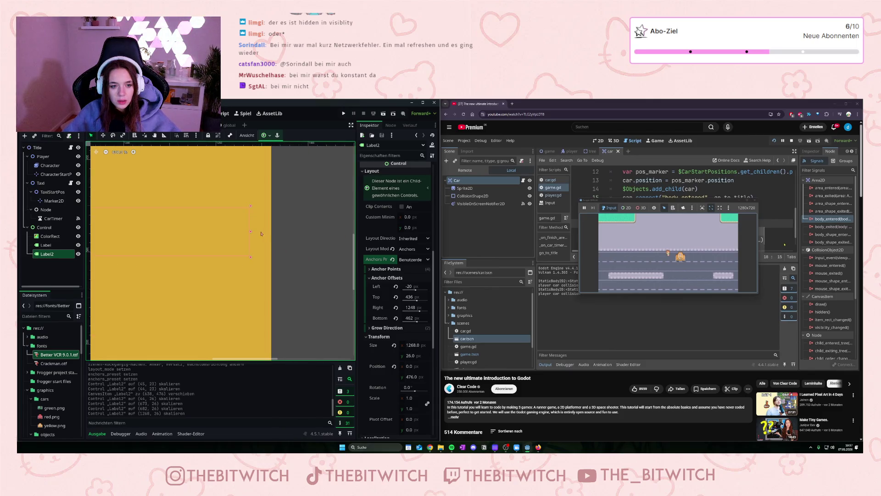
left_click_drag(271, 230, 275, 231)
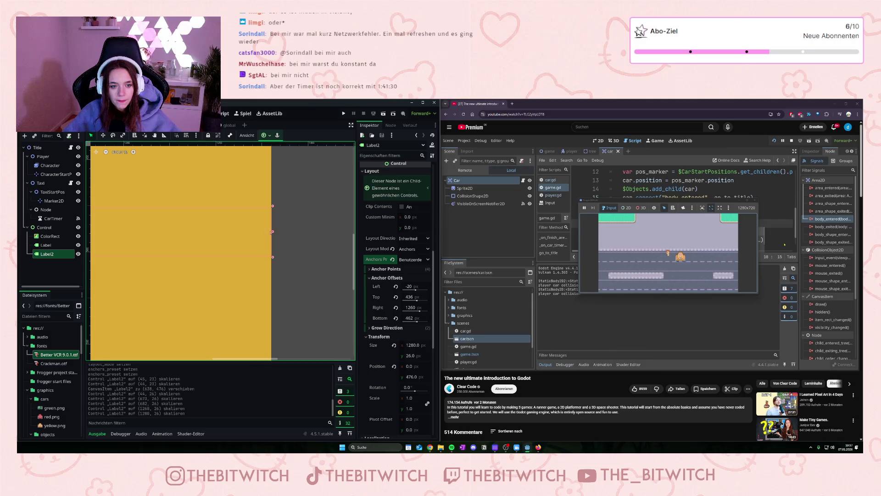
scroll(274, 230, "down", 8)
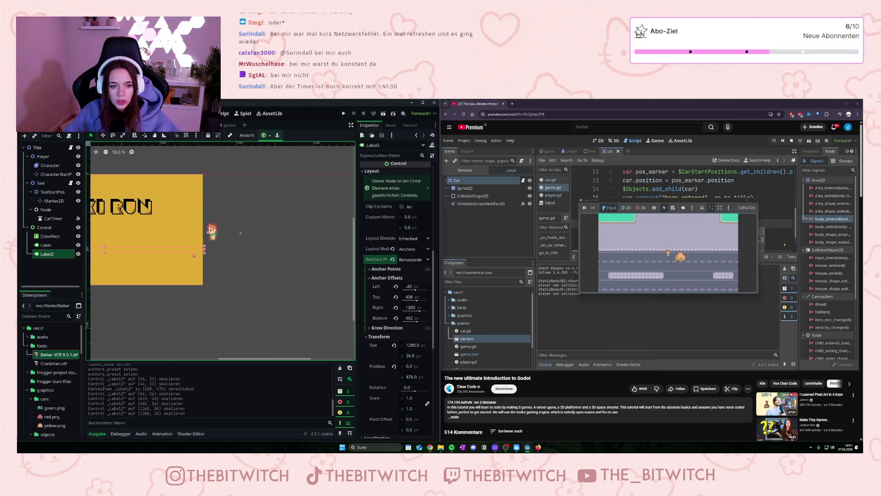
Try the Center anchor preset, undo it, and drag the bottom-right anchor onto Label2's corner
left_click(267, 135)
left_click(294, 167)
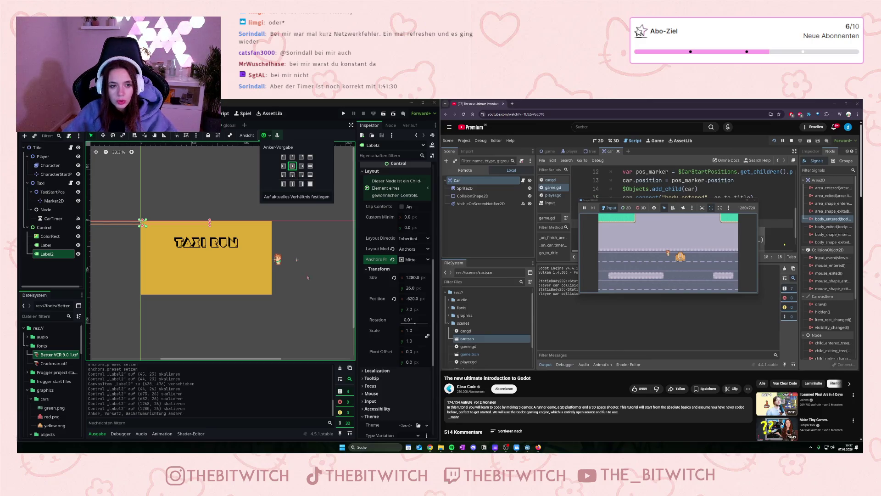
key("ctrl+z")
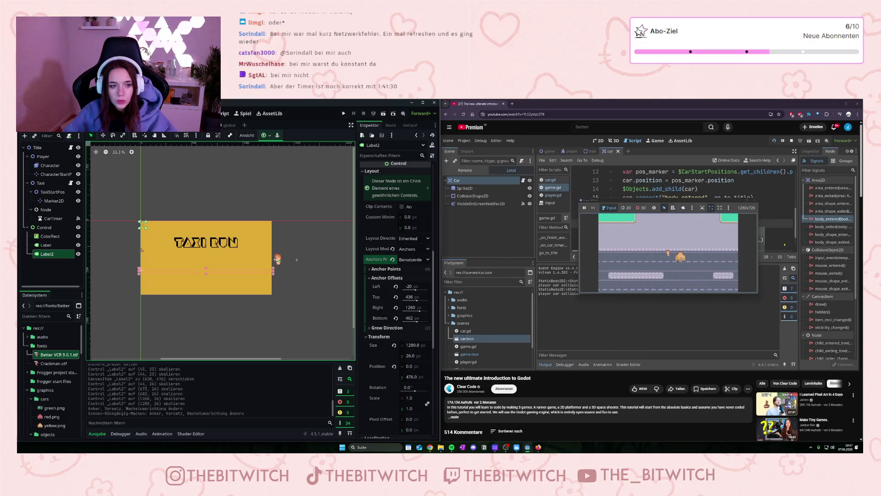
left_click_drag(252, 292, 276, 297)
scroll(276, 297, "up", 6)
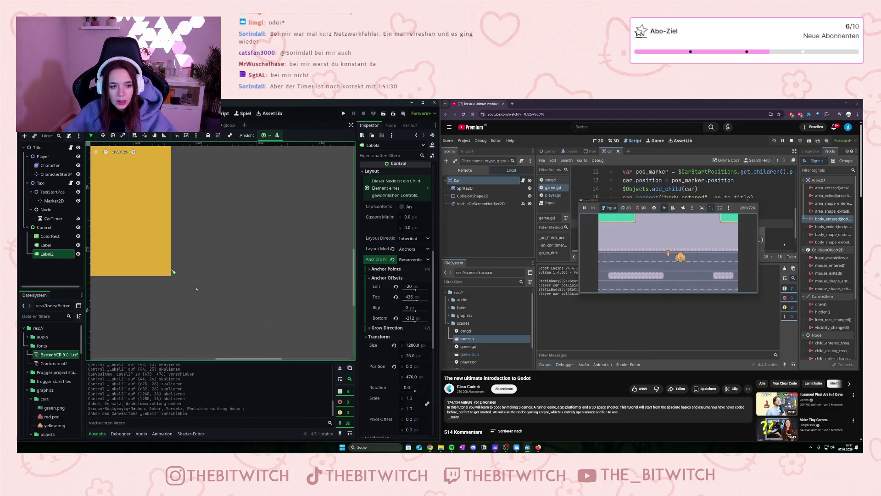
mouse_move(172, 279)
left_mouse_down()
mouse_move(176, 310)
mouse_move(189, 304)
mouse_move(217, 359)
left_mouse_up()
Align Label2's top-right and left anchors exactly with its edges
scroll(251, 269, "left", 3)
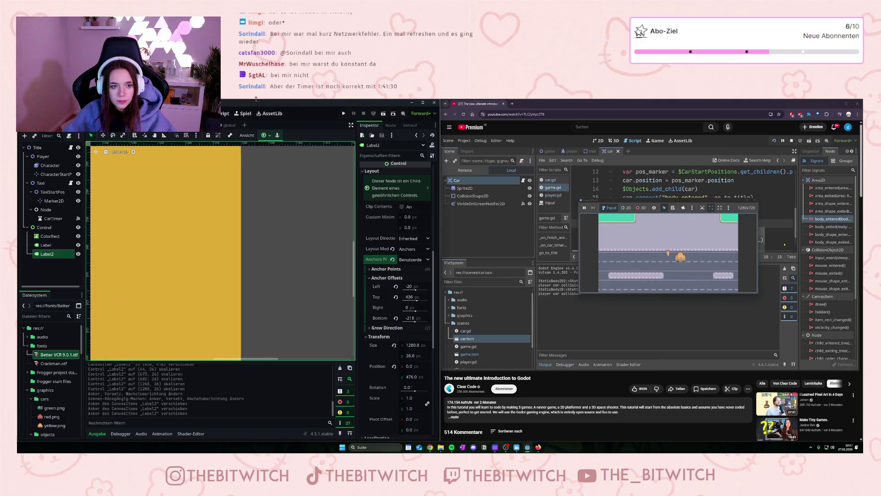
scroll(254, 166, "left", 2)
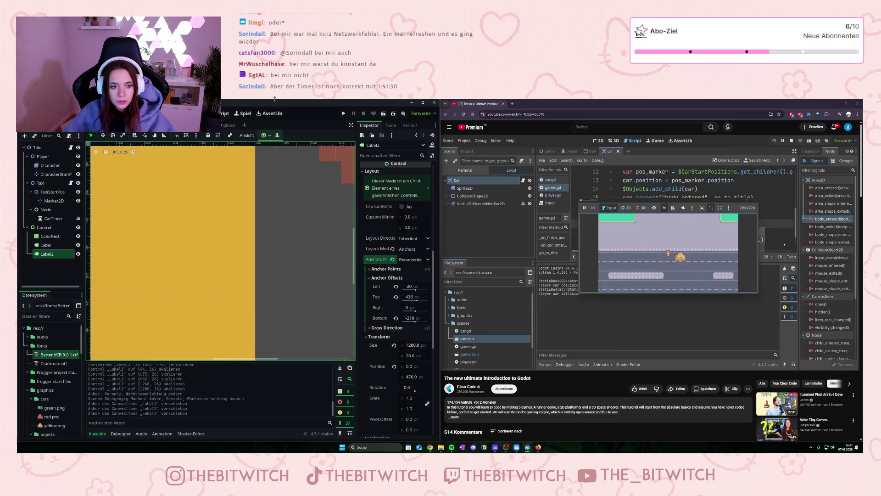
scroll(262, 224, "left", 3)
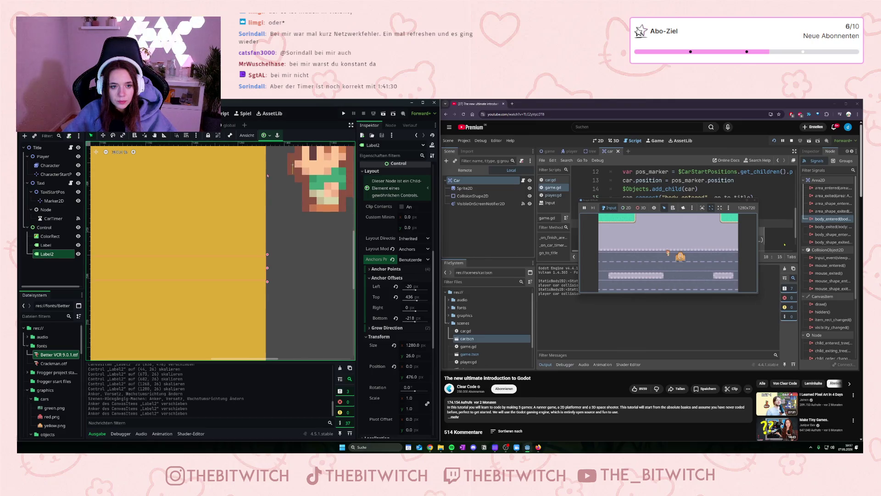
scroll(277, 228, "down", 4)
scroll(271, 234, "up", 6)
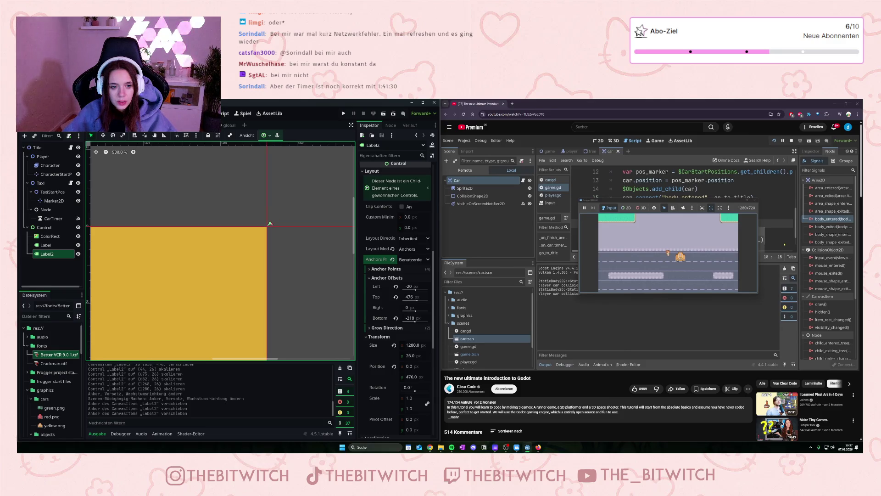
left_click_drag(274, 218, 280, 213)
scroll(239, 232, "down", 8)
scroll(235, 233, "down", 3)
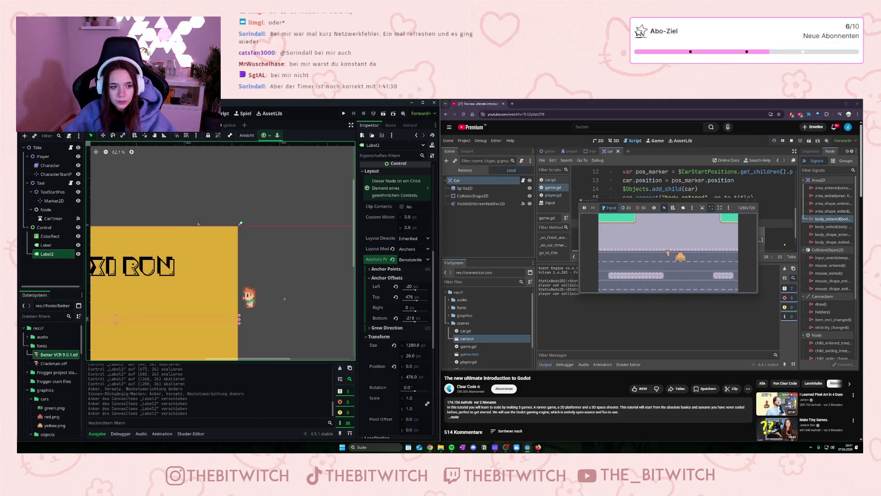
scroll(180, 219, "left", 5)
scroll(184, 221, "up", 8)
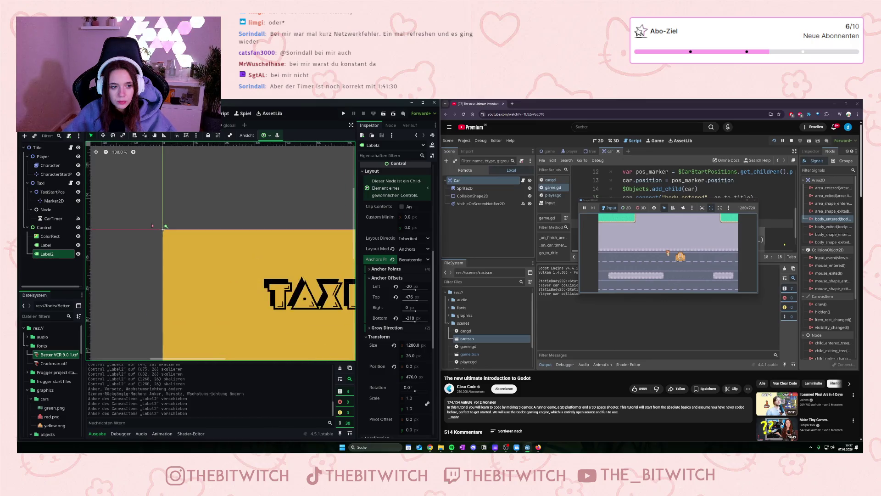
left_click_drag(189, 239, 200, 239)
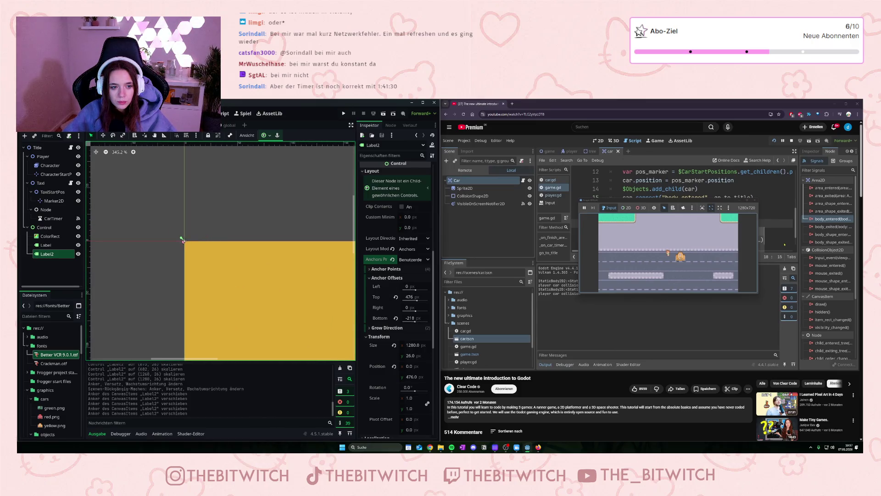
scroll(200, 239, "down", 13)
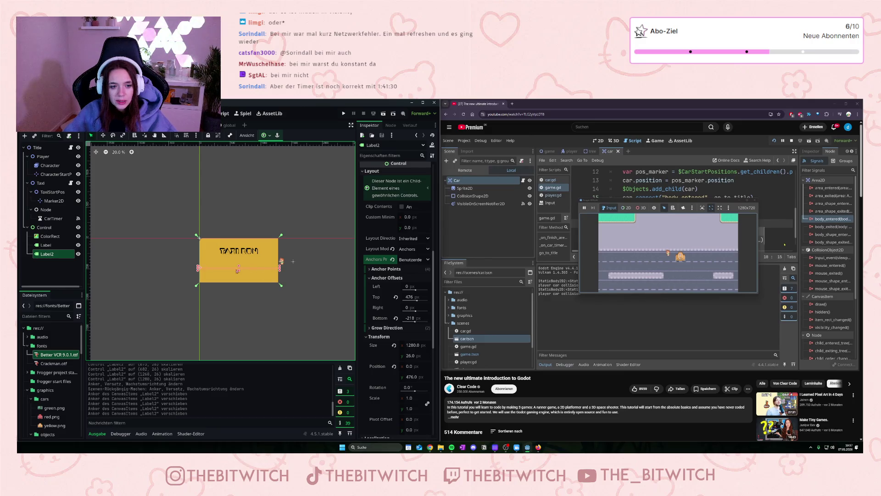
Retry the Center anchor preset on Label2 and undo it again
left_click(267, 136)
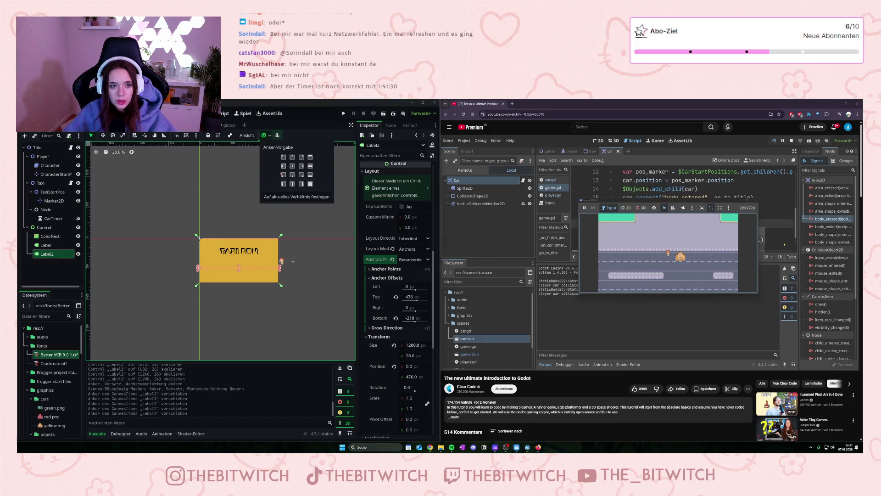
left_click(292, 168)
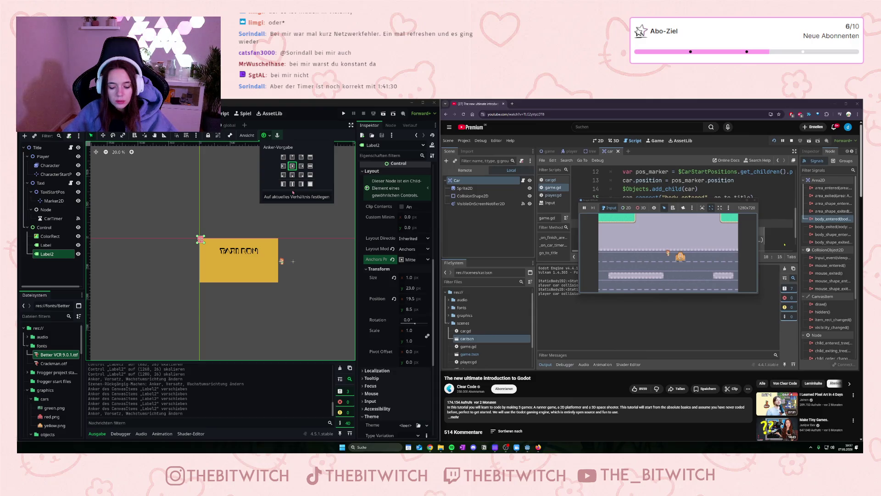
key("ctrl+z")
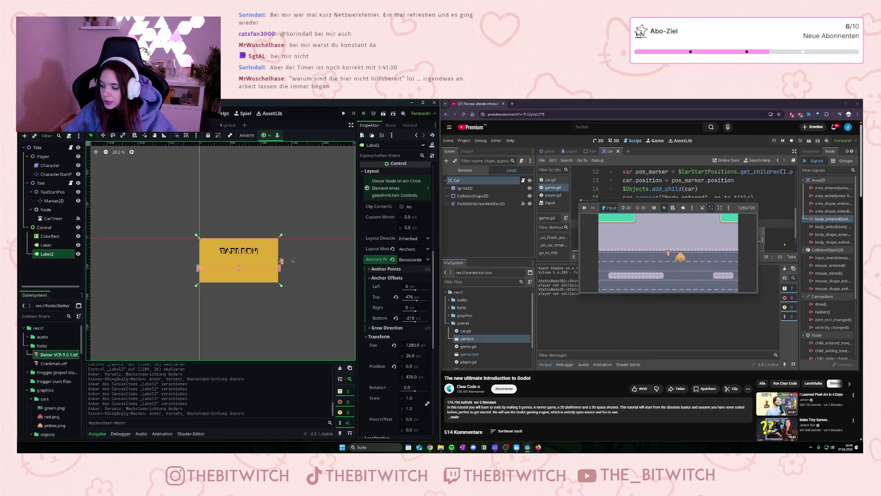
Resize Label2 to 59 px high
mouse_move(613, 306)
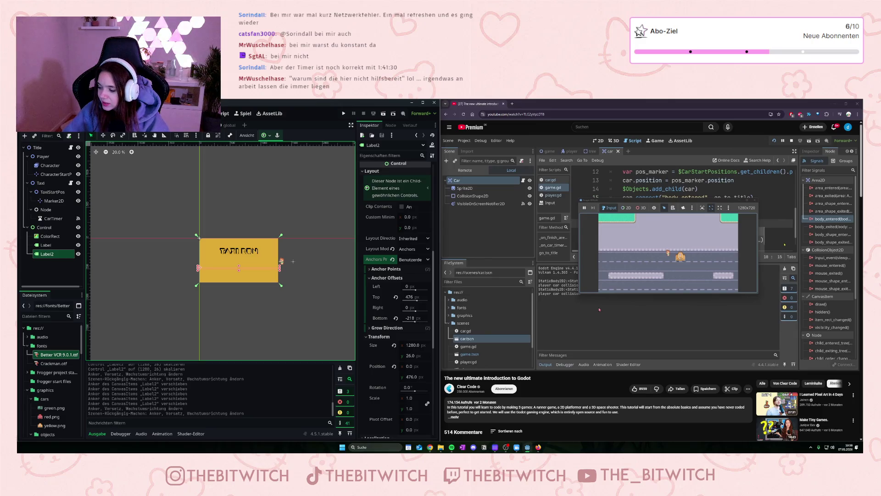
scroll(240, 278, "up", 5)
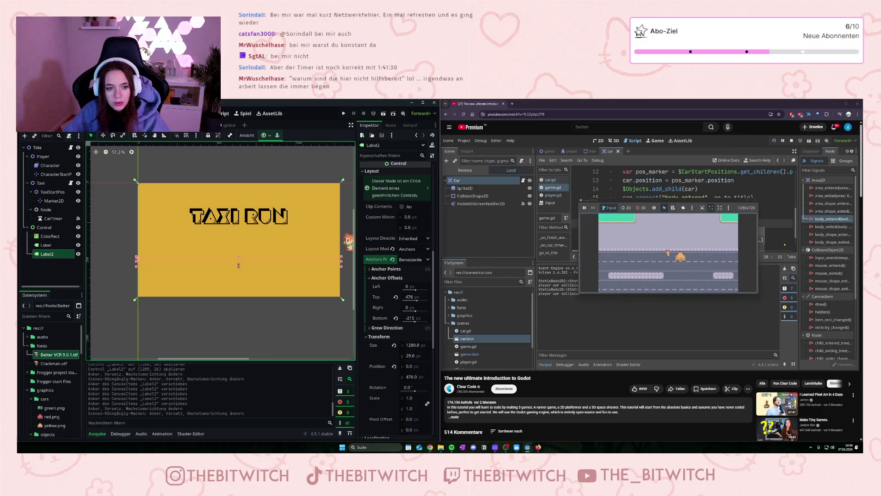
left_click_drag(239, 268, 237, 269)
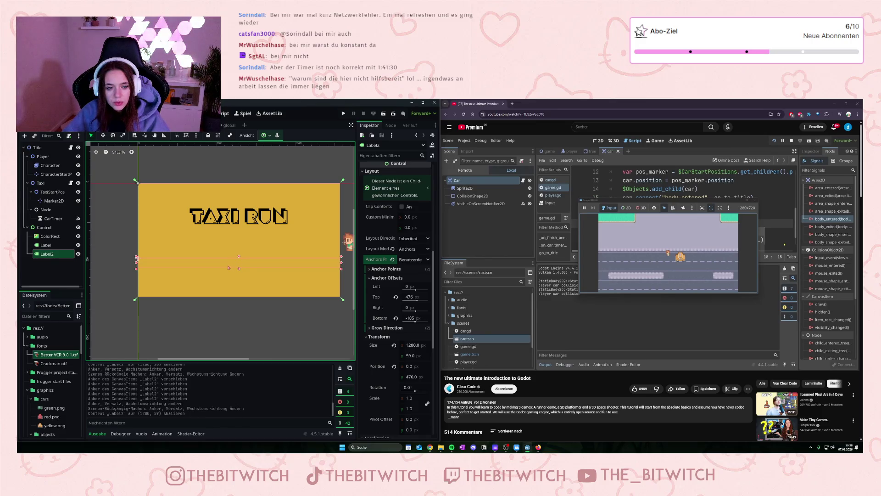
scroll(396, 216, "down", 5)
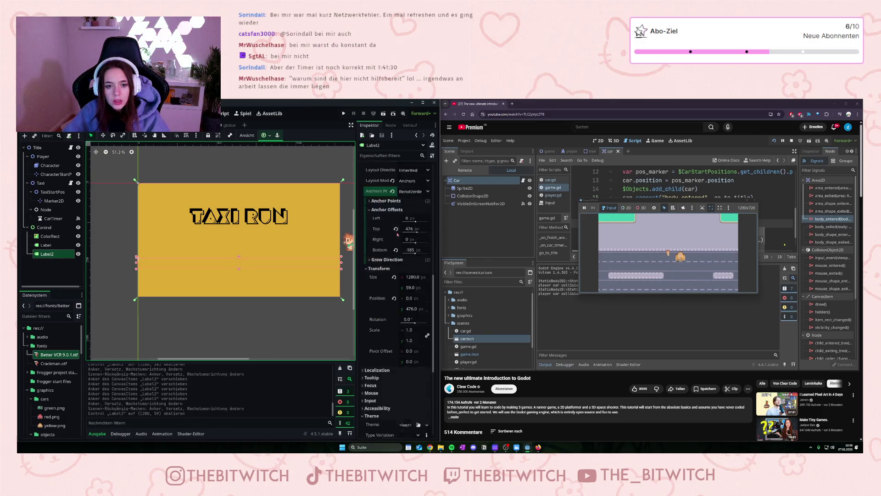
Give Label2 the Better VCR 9.0.1.ttf font at size 20 and run the game
left_click(365, 332)
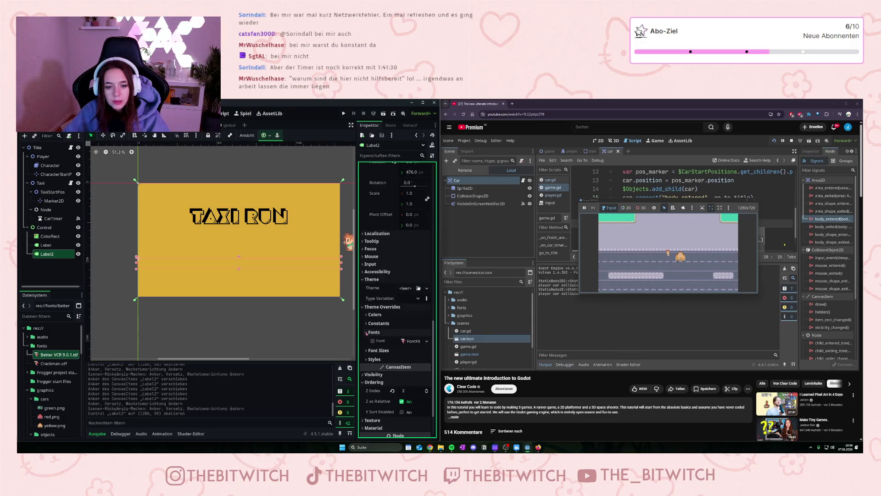
left_click(367, 350)
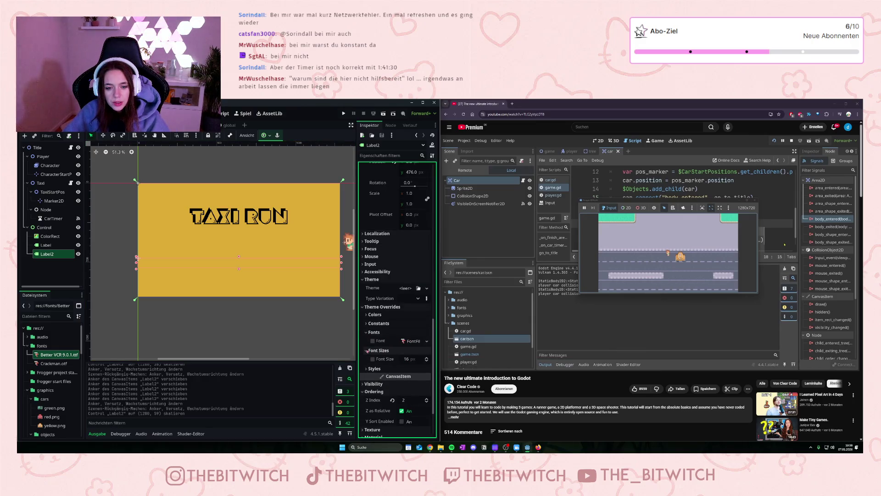
scroll(62, 369, "down", 10)
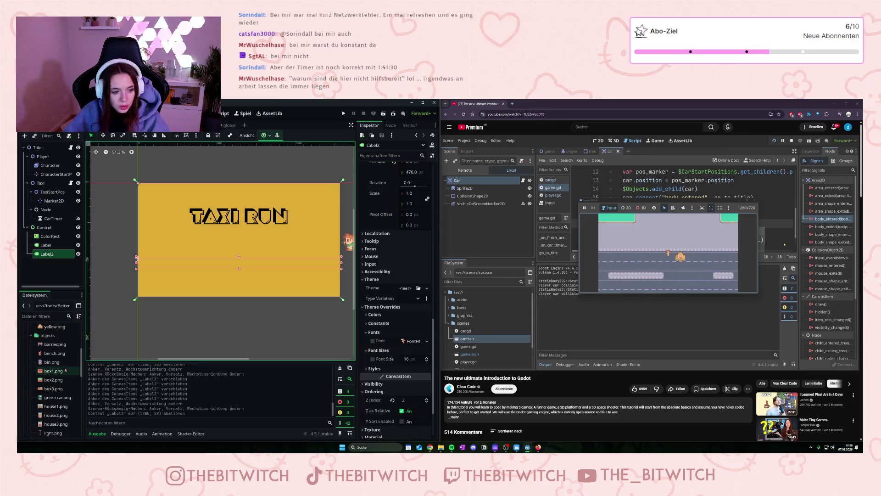
scroll(63, 369, "up", 10)
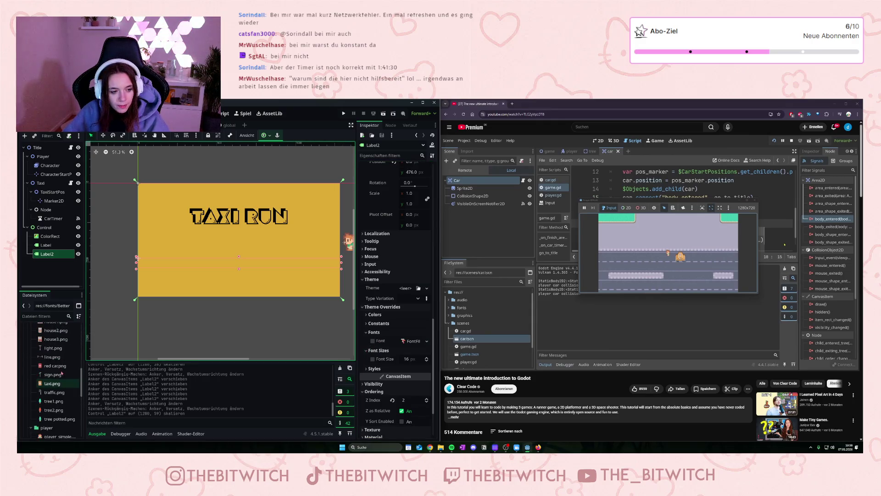
scroll(62, 373, "up", 3)
left_click_drag(54, 363, 409, 340)
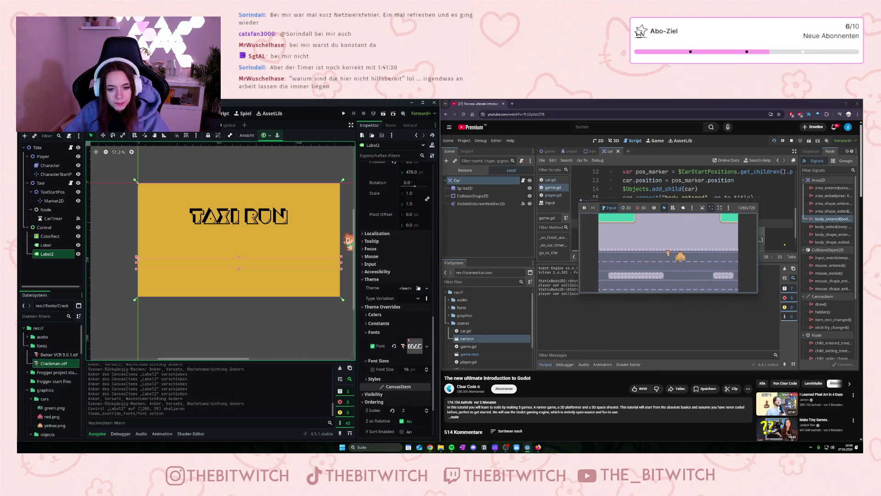
left_click_drag(59, 354, 415, 346)
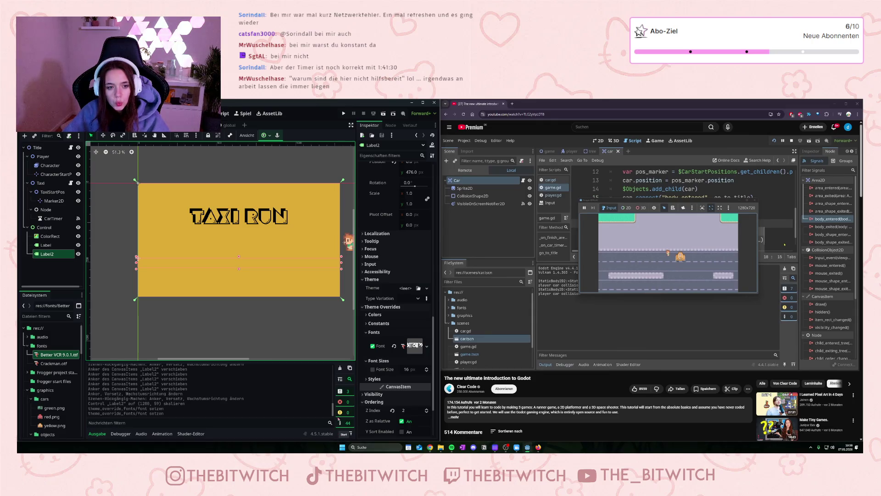
left_click(426, 368)
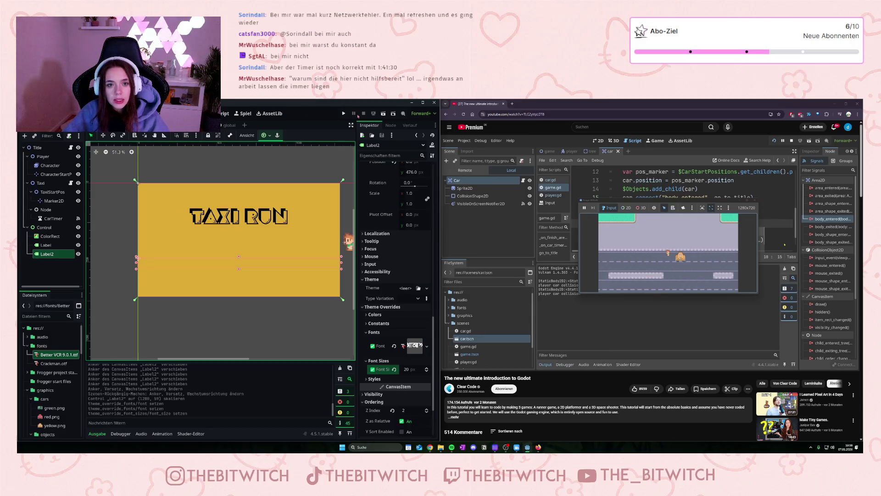
left_click(380, 116)
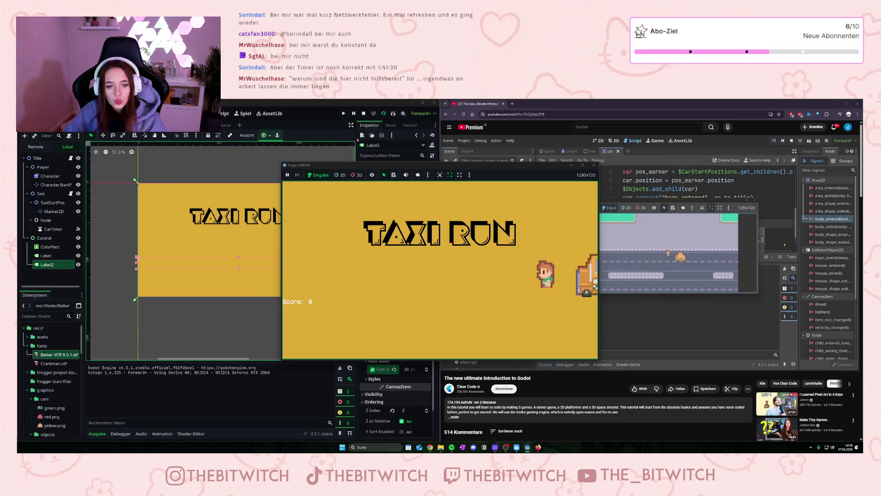
Close the running game and expand Label2's style override, texture and material sections
key("alt+F4")
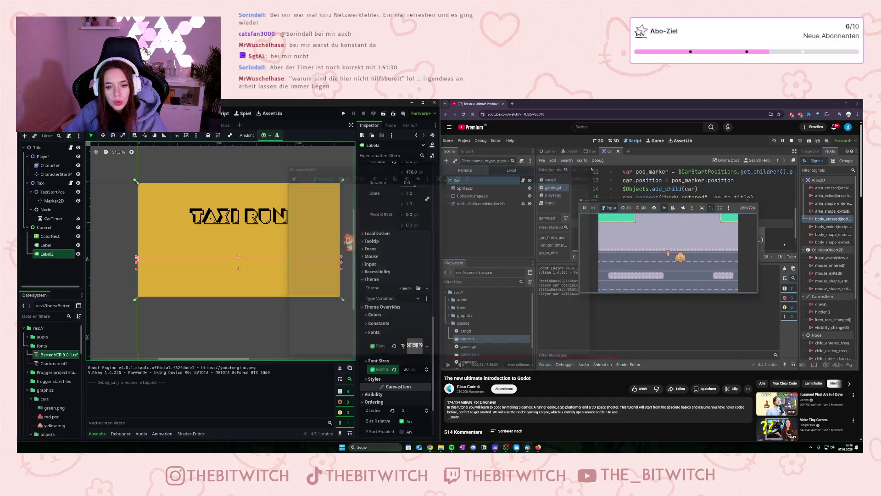
left_click(367, 324)
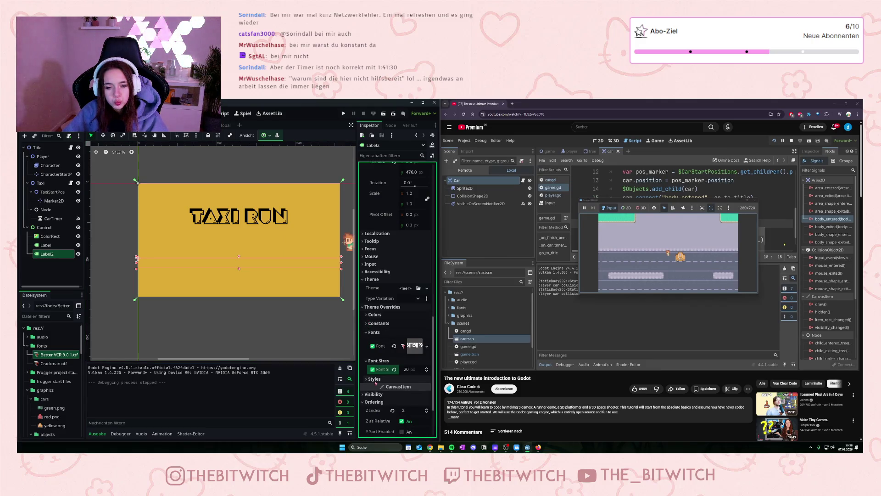
left_click(365, 379)
scroll(389, 381, "down", 4)
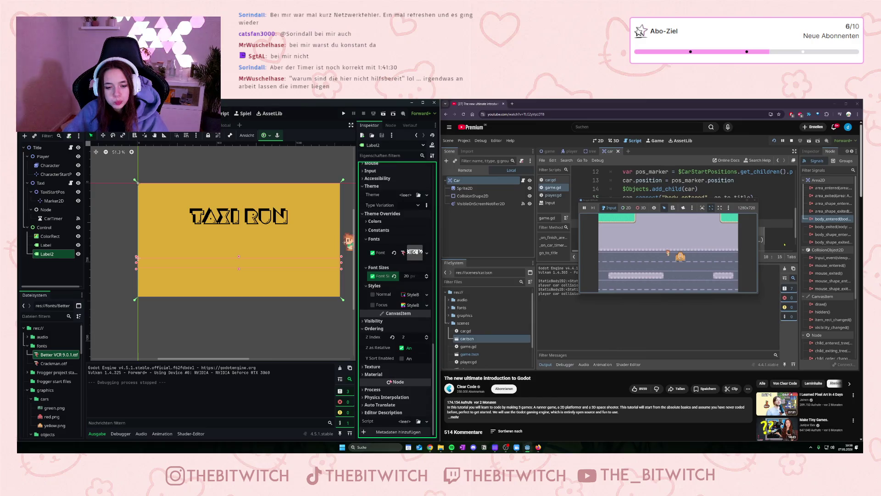
scroll(390, 379, "up", 3)
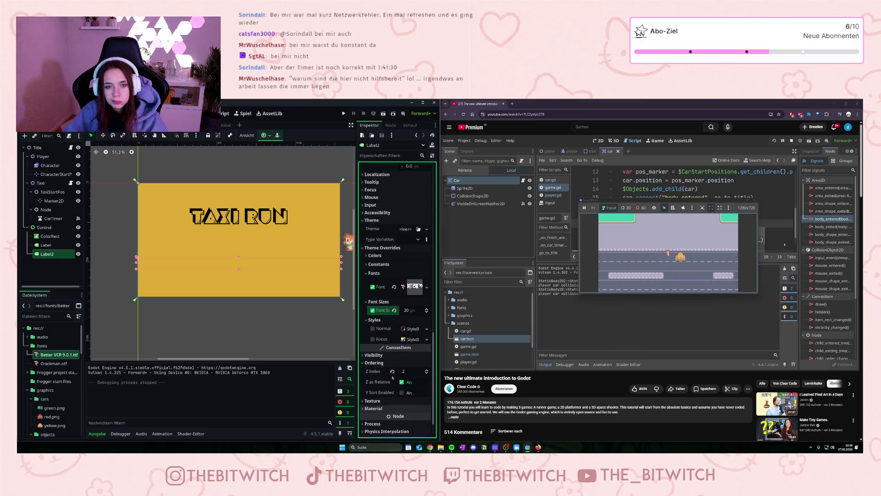
scroll(392, 377, "down", 3)
left_click(365, 367)
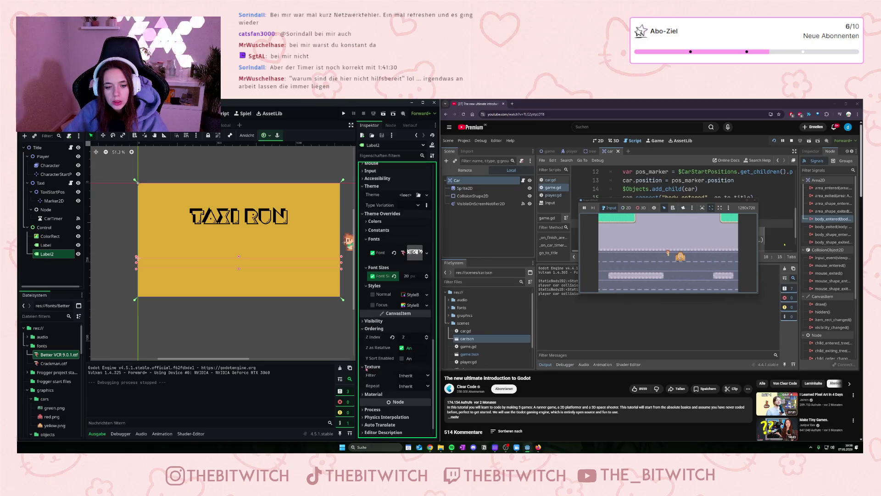
left_click(374, 393)
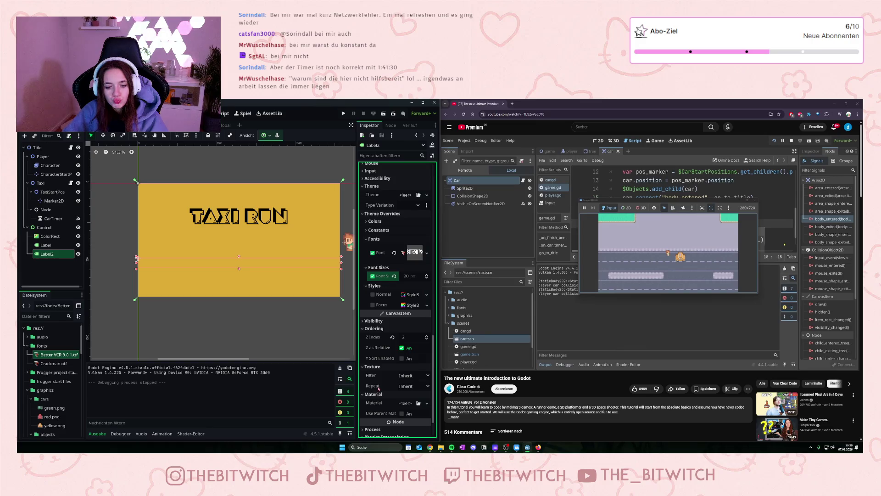
Expand Label2's visibility and theme override constants and colours sections
left_click(373, 321)
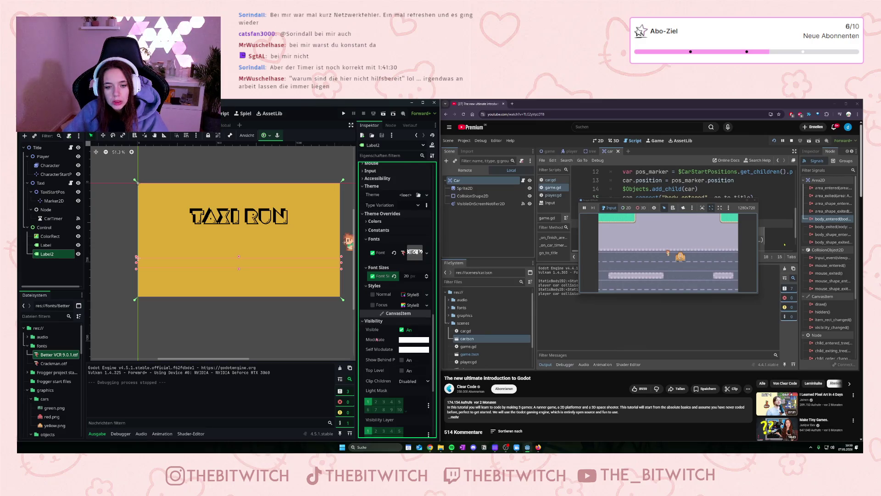
scroll(376, 340, "up", 3)
left_click(370, 331)
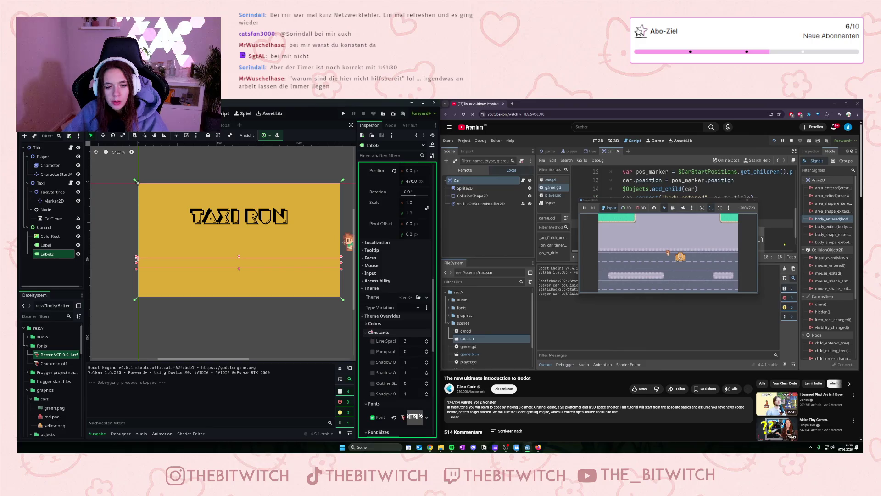
left_click(369, 324)
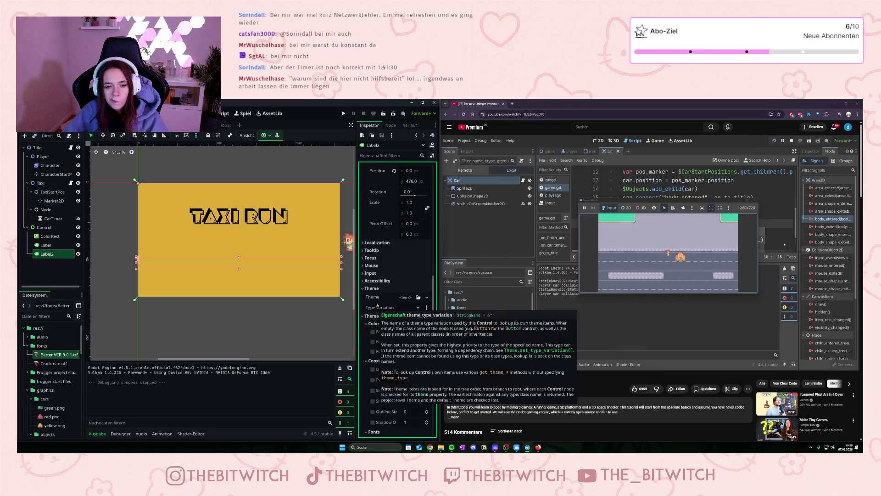
scroll(376, 305, "up", 5)
scroll(376, 293, "up", 6)
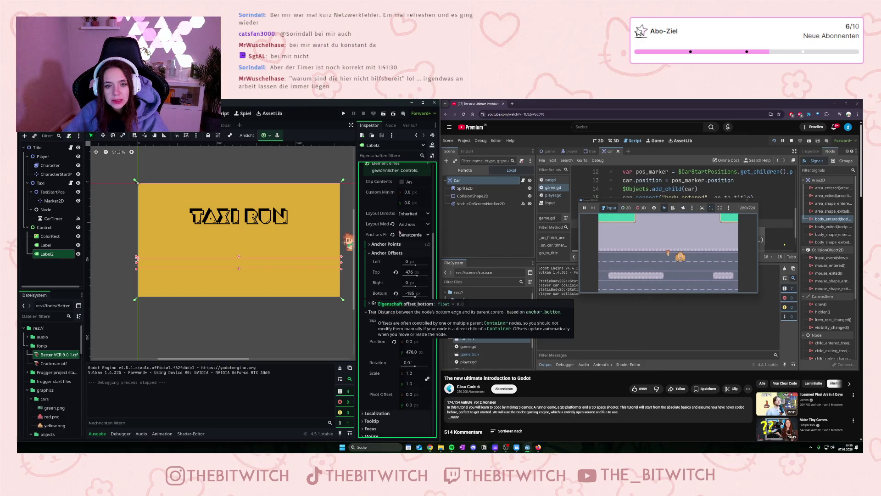
scroll(379, 280, "up", 1)
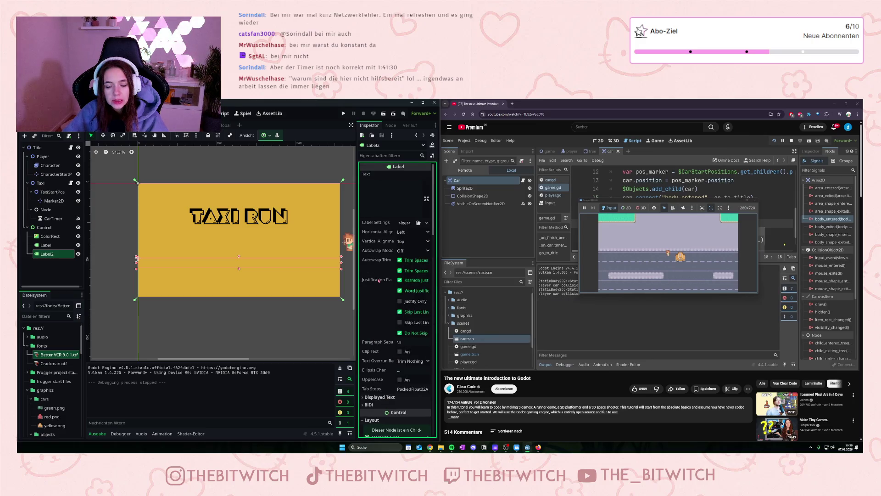
Set Label2's Horizontal Alignment to Center and relaunch the game
left_click(408, 232)
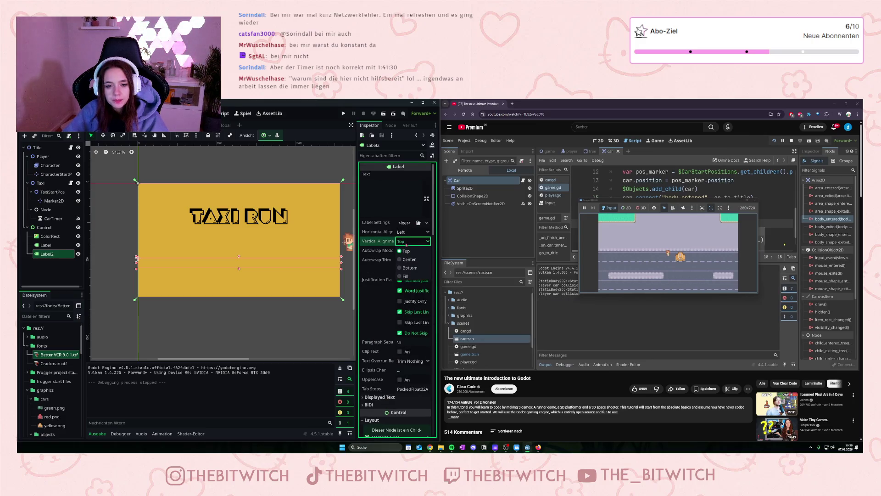
left_click(407, 245)
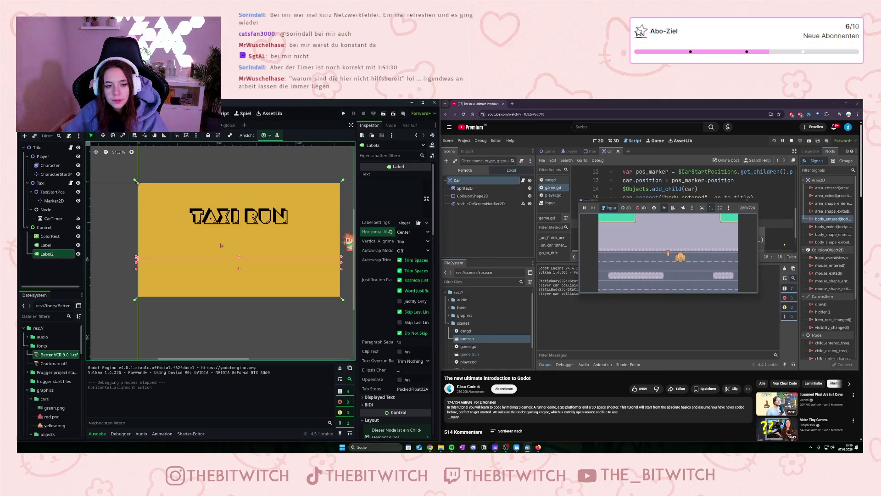
left_click(383, 113)
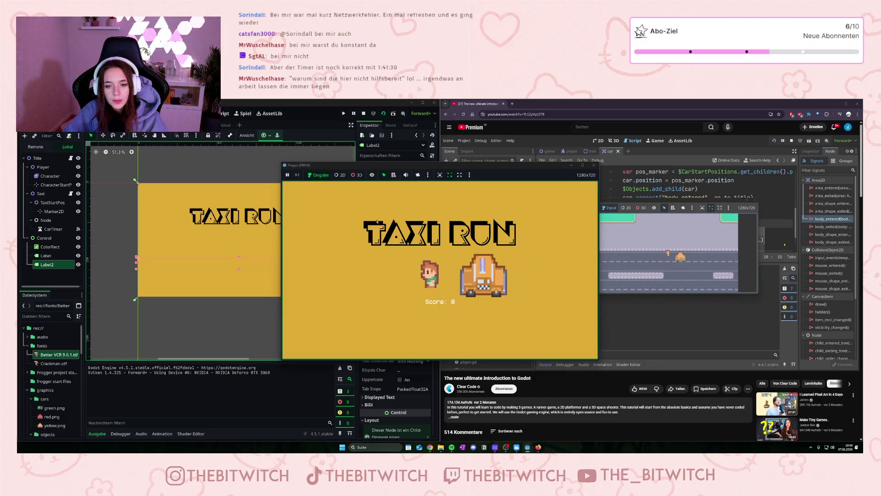
Close the game, nudge Label2's bottom edge, rerun with F5, then close it and reselect Label2
left_click(594, 166)
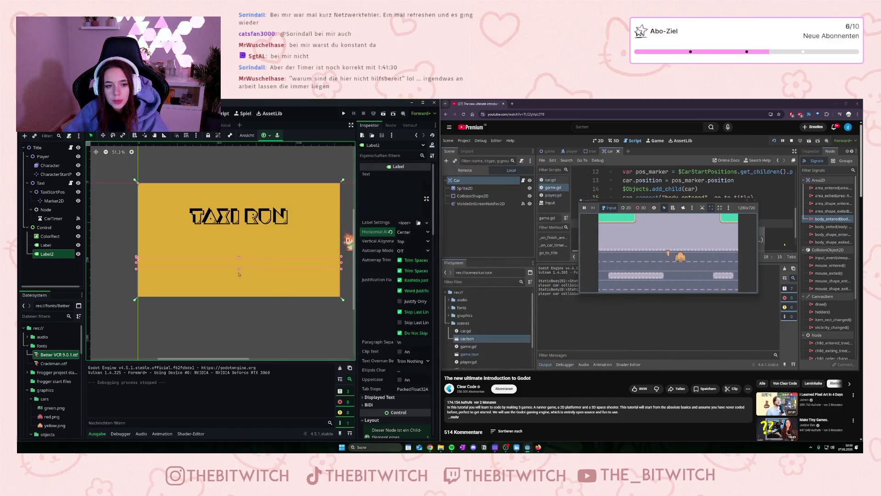
mouse_move(239, 272)
left_mouse_down()
mouse_move(240, 280)
mouse_move(240, 266)
left_mouse_up()
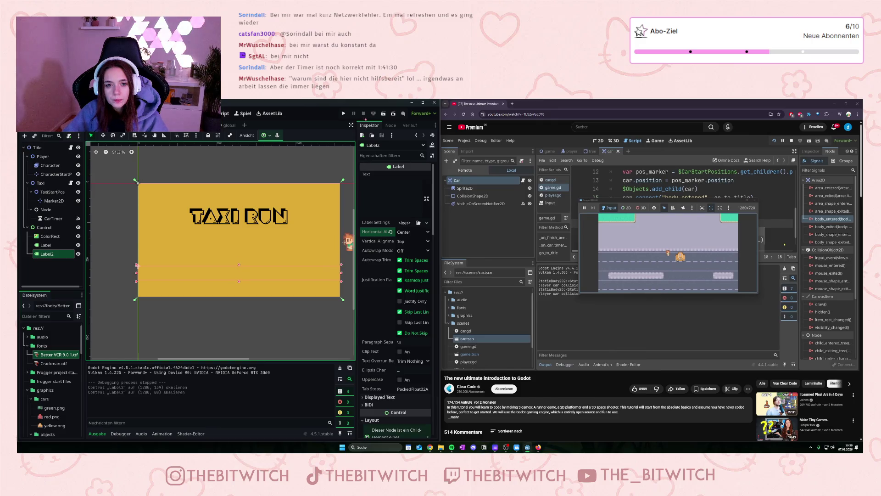
left_click(319, 179)
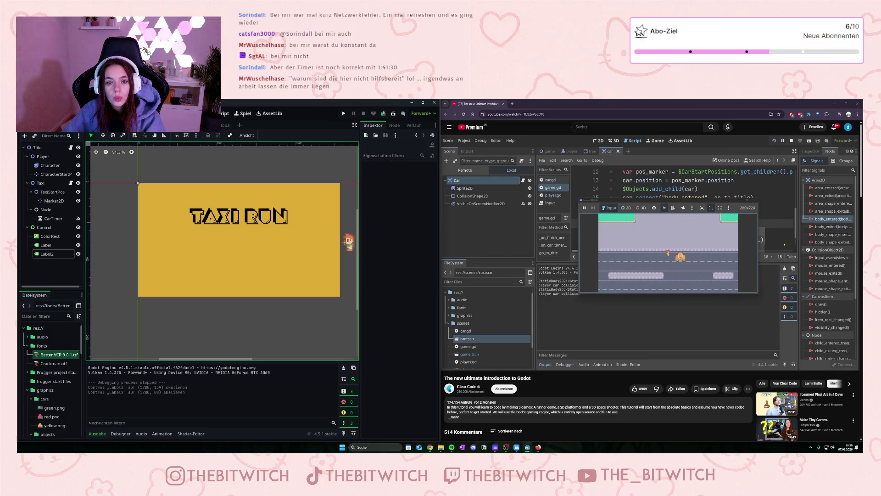
key("F5")
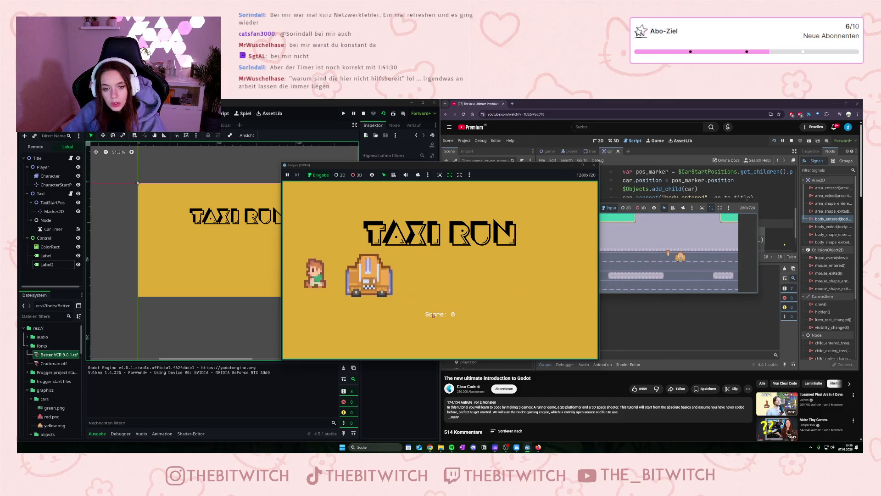
left_click(593, 165)
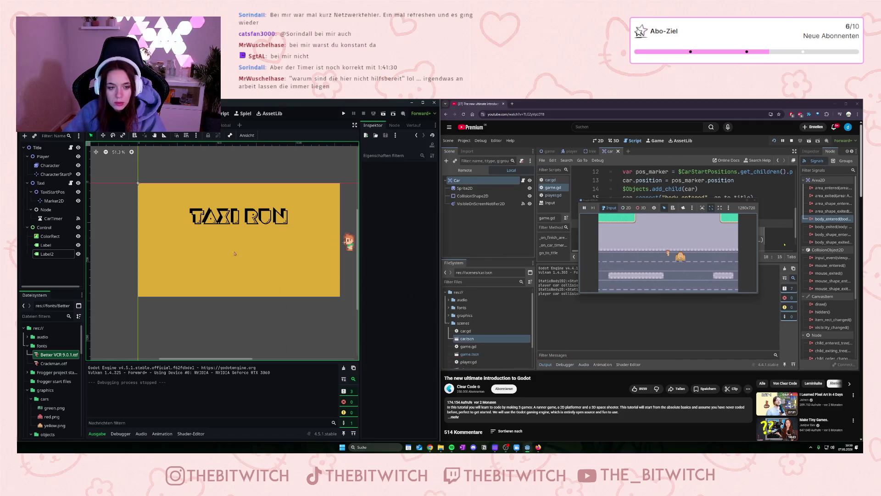
left_click(47, 253)
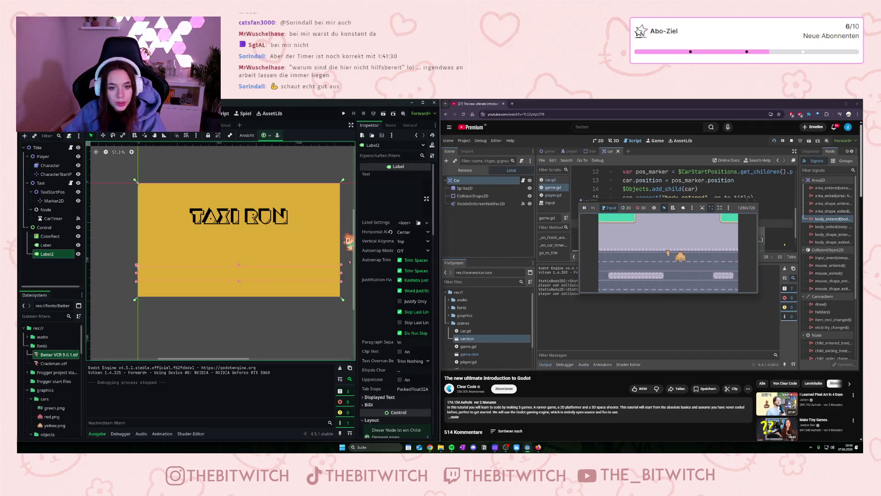
Override Label2's font colour to black (000000) and run the scene to check 'Score: 0'
scroll(385, 327, "down", 10)
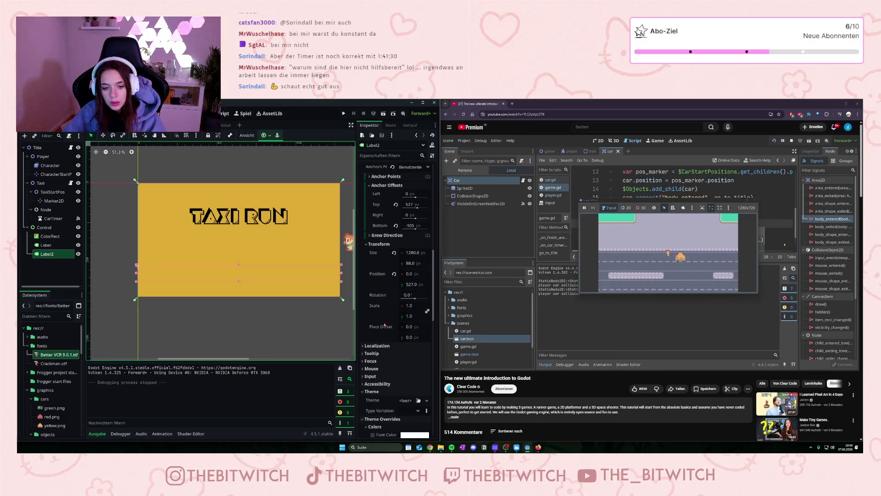
scroll(385, 326, "down", 5)
left_click(372, 333)
left_click(407, 332)
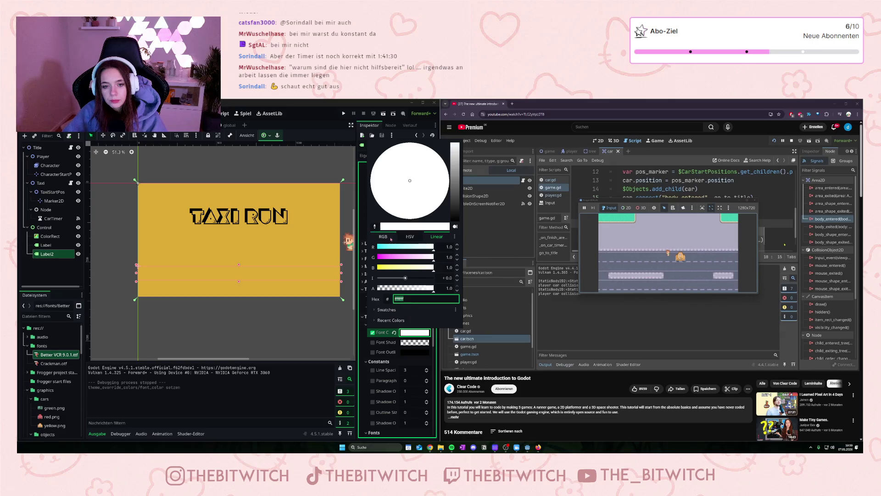
left_click_drag(453, 206, 449, 243)
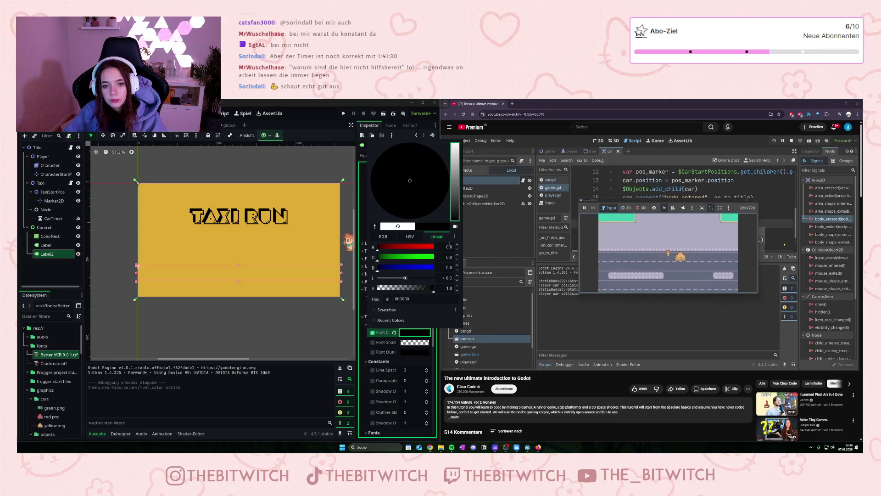
left_click(302, 338)
left_click(384, 113)
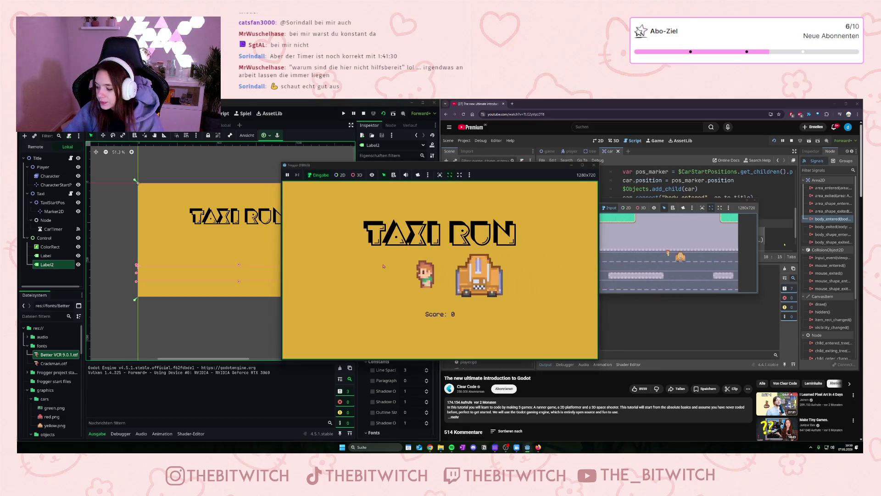
Play a first run, moving the player up and right to raise the score
key("Up")
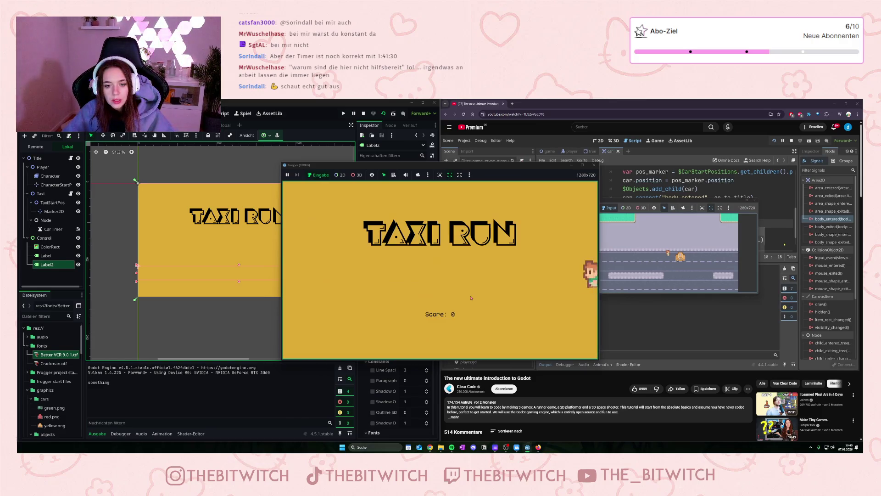
key("Up")
key("Up")
key("Up")
key("Right")
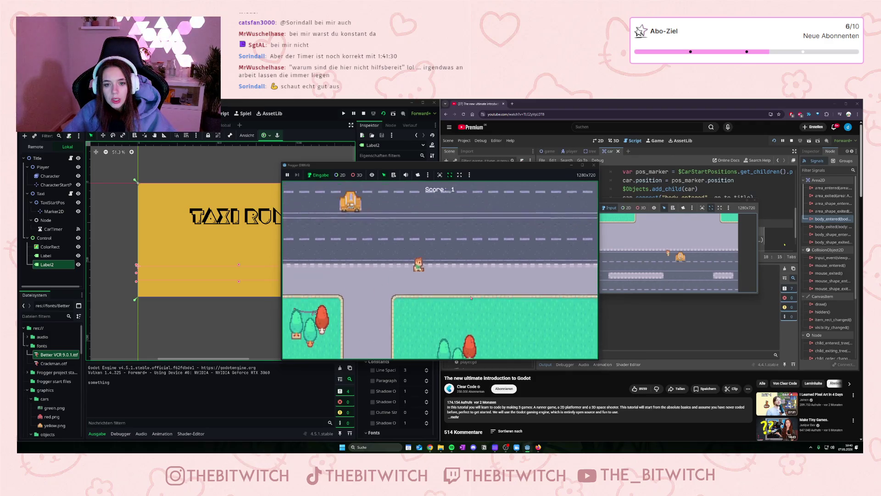
key("Up")
key("Up")
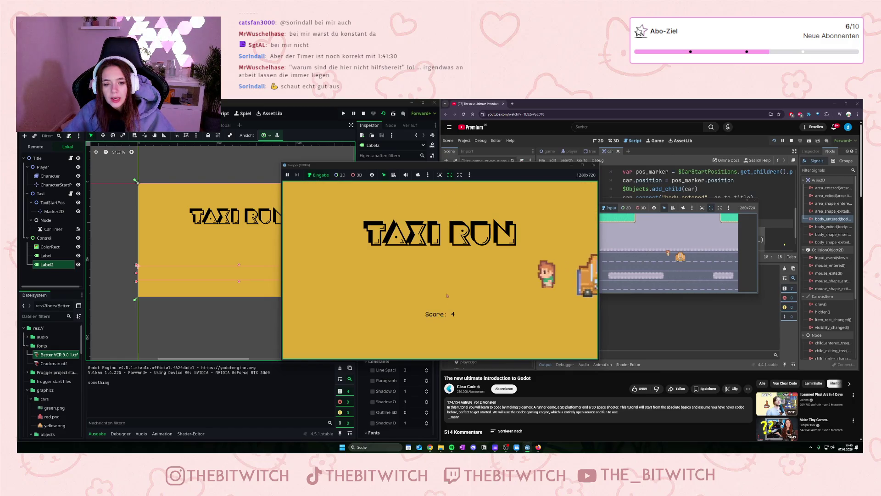
Play a second run from the title screen, then stop the running game
key("Up")
key("Up")
key("Up")
key("Right")
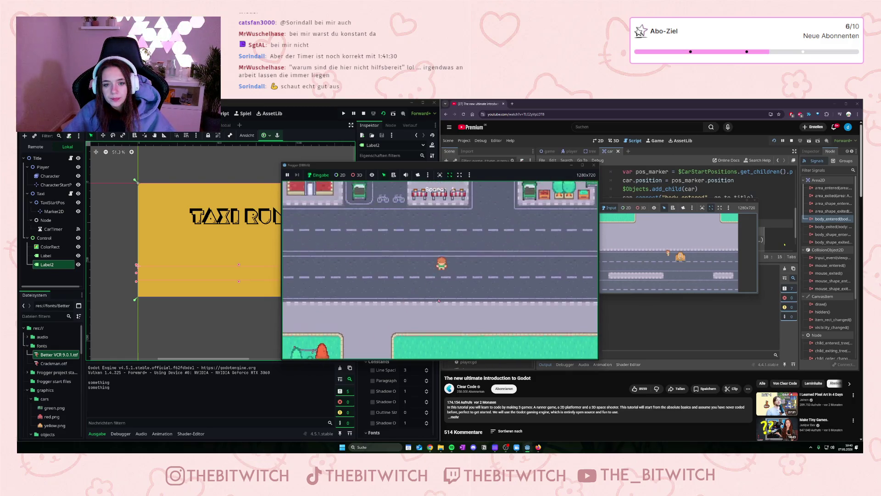
key("Up")
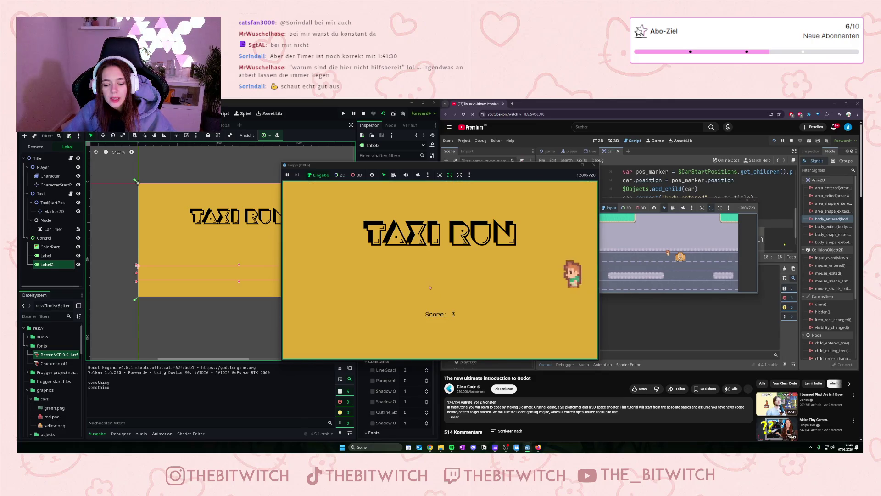
left_click(594, 164)
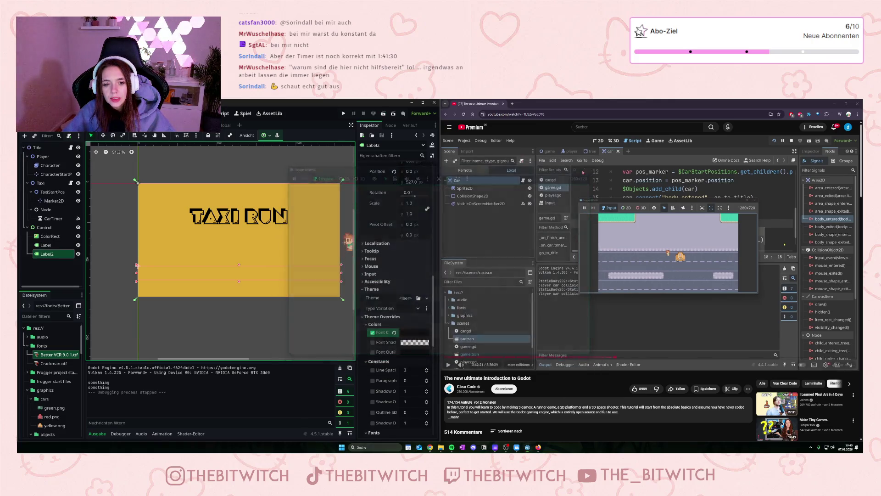
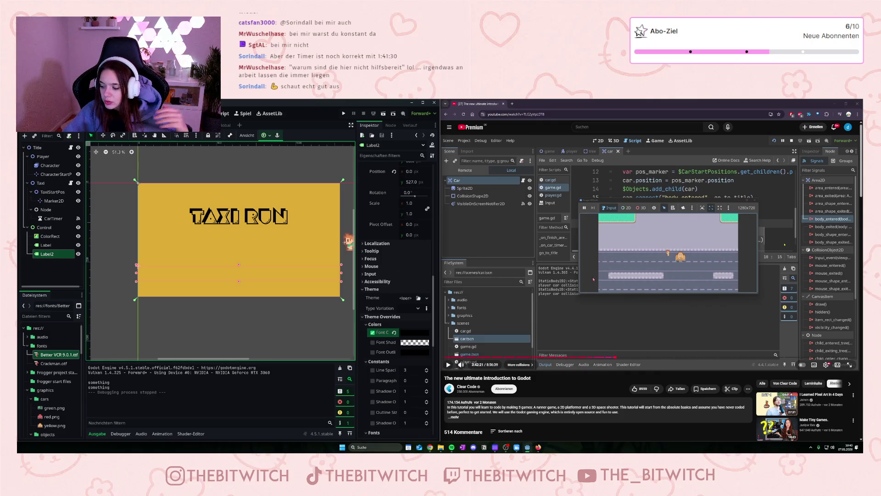
Resume the tutorial and skip to about 4:31:47, where Global.score = score is set
left_click(628, 272)
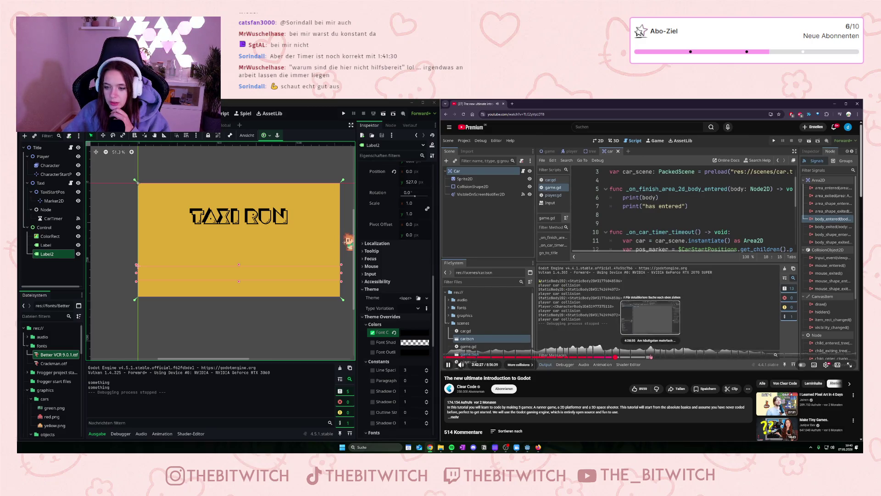
left_click(652, 357)
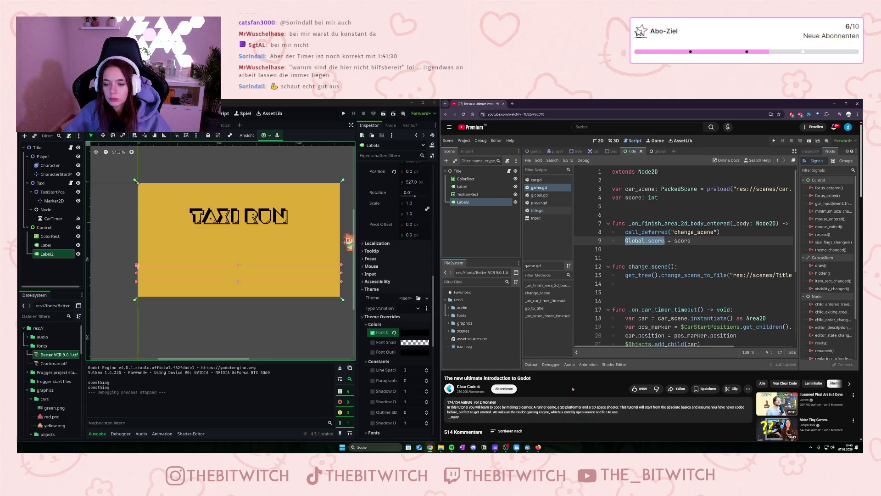
Look over global.gd on the Global node, then return to game.gd in the Game scene
left_click(225, 125)
left_click(41, 148)
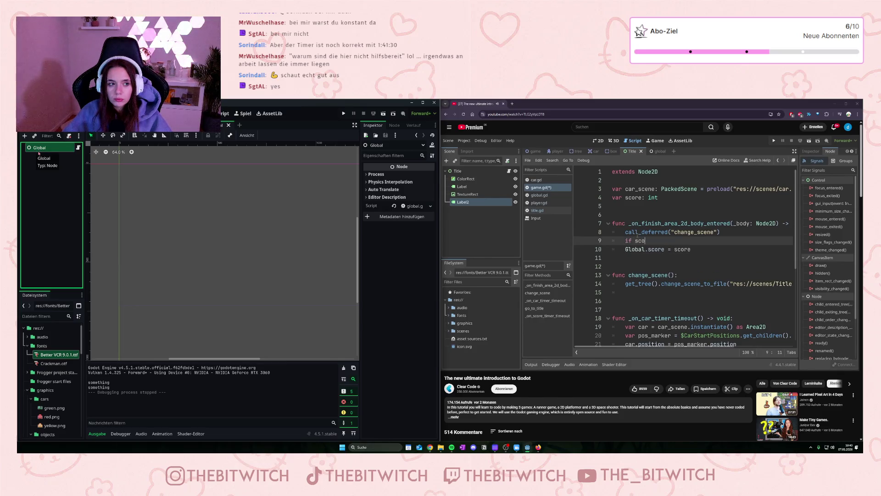
left_click(78, 147)
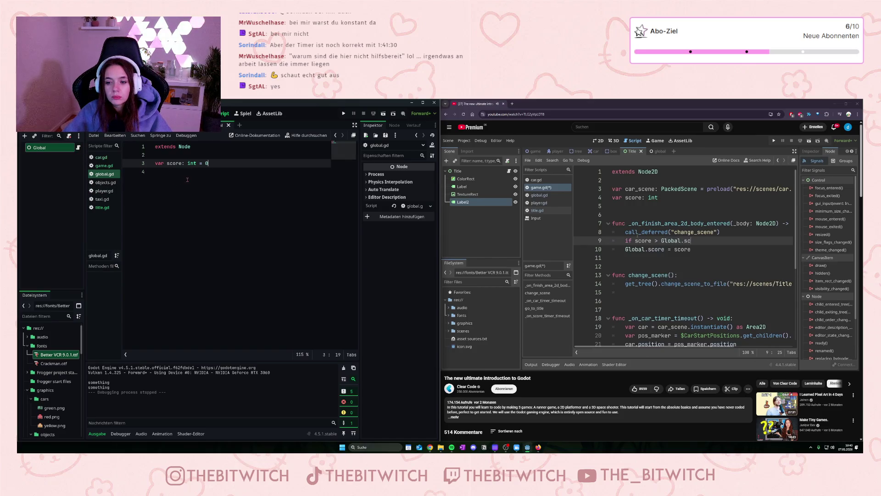
left_click(513, 238)
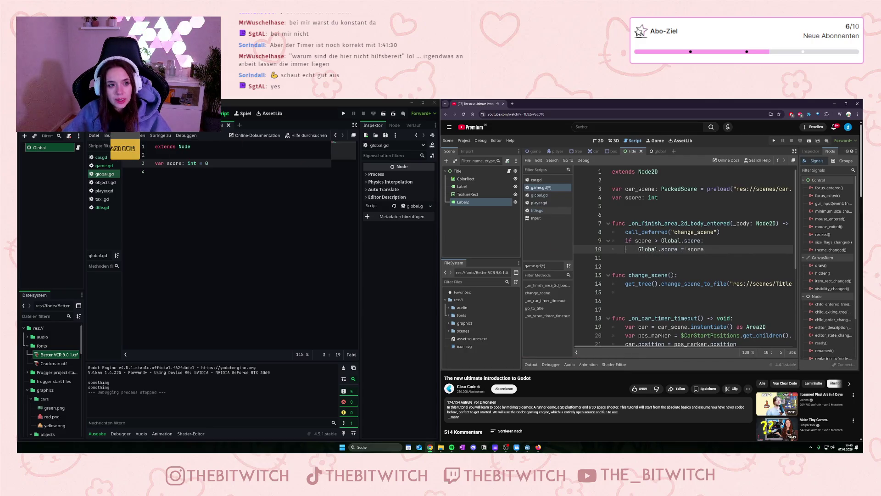
key("ctrl+shift+Tab")
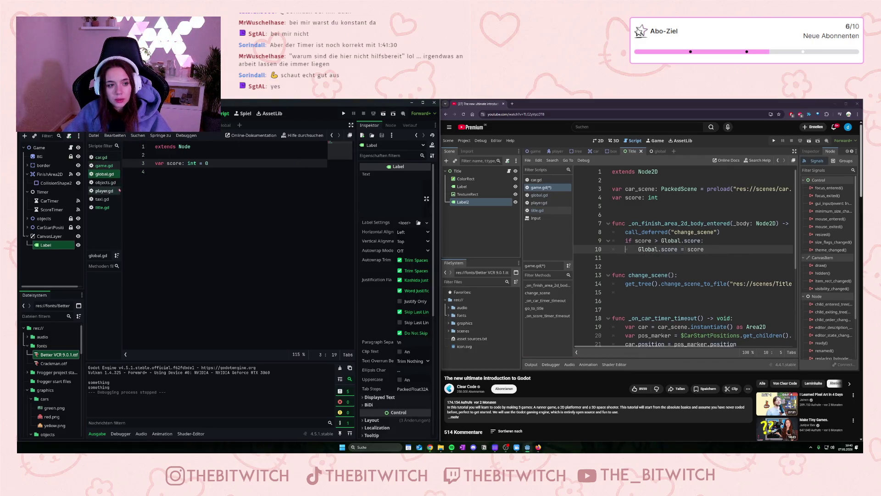
left_click(105, 166)
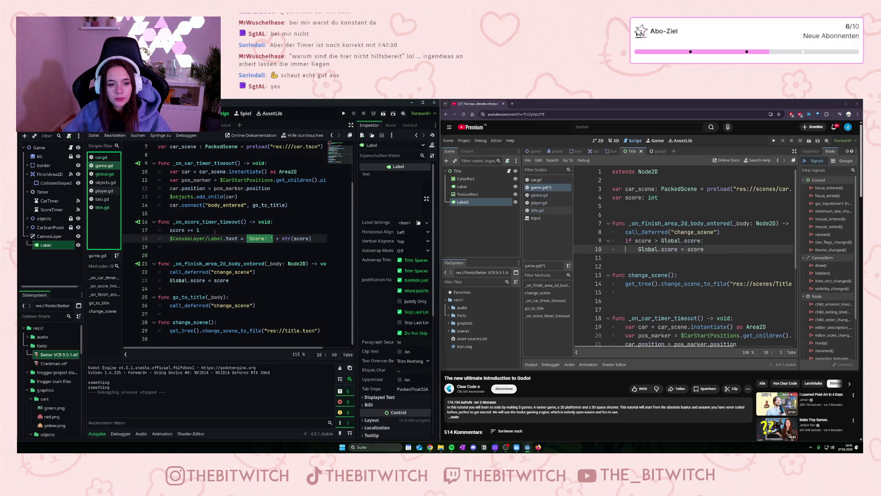
Wrap 'Global.score = score' in an 'if score > Global.score:' condition in the finish handler
left_click(169, 282)
key("Return")
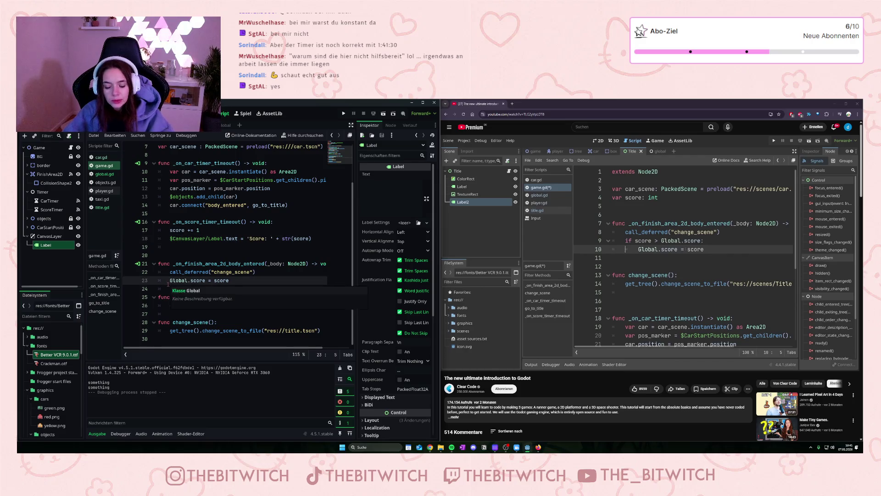
key("Up")
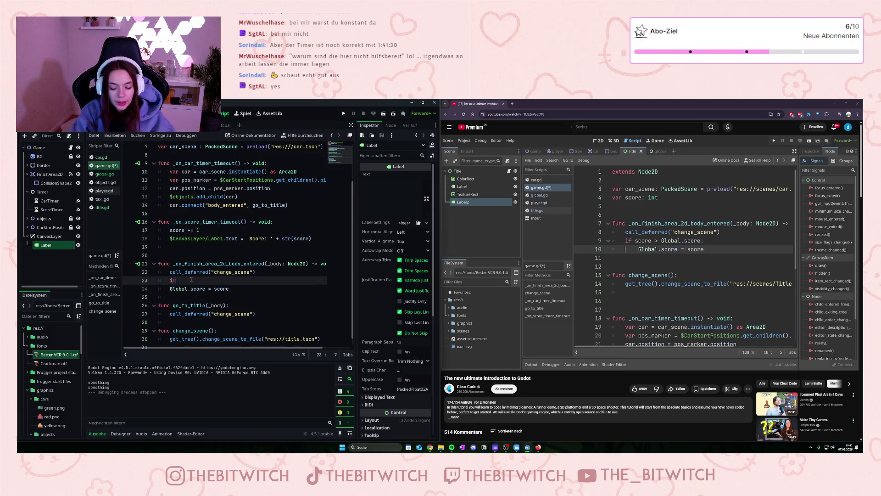
type("> ")
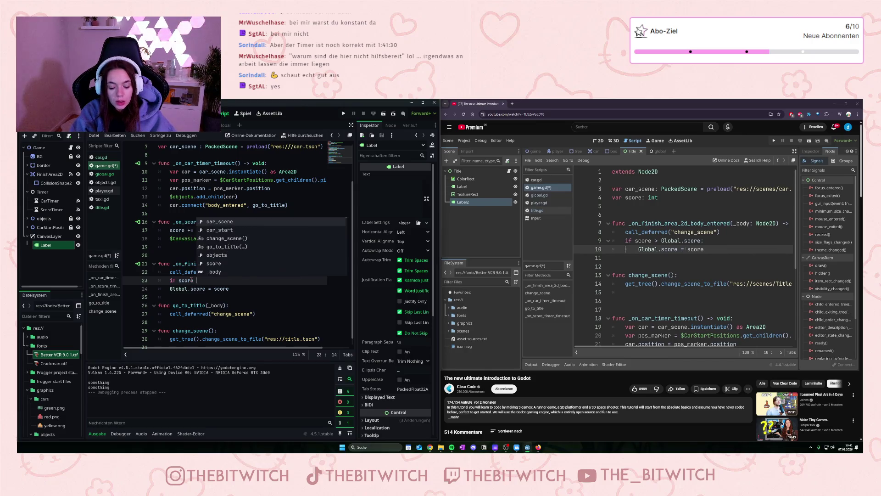
type("Gl")
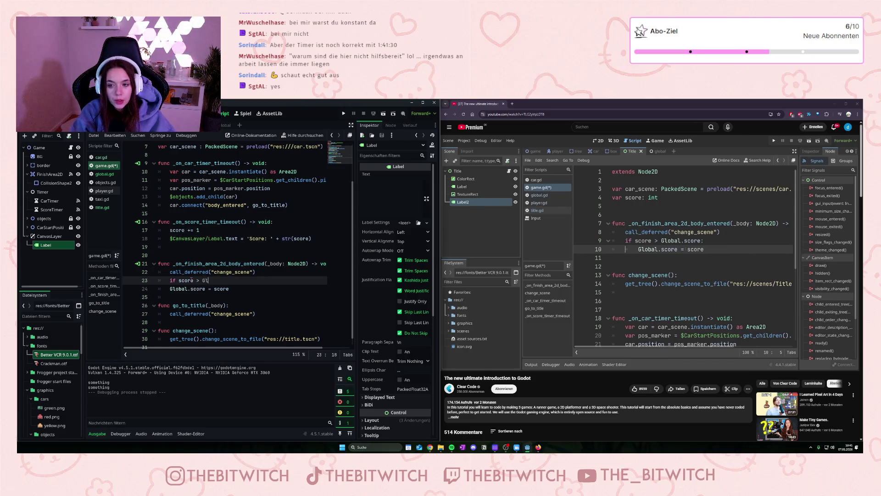
type("obal.")
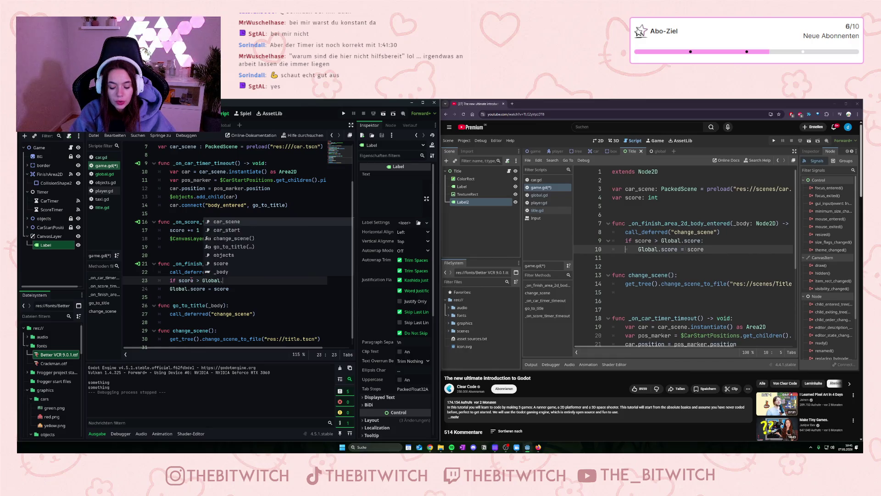
type("score:")
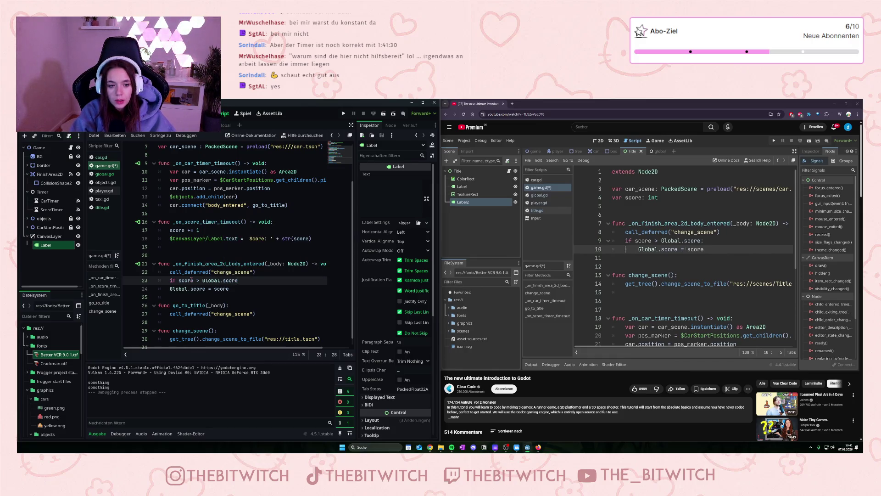
left_click(170, 288)
key("Tab")
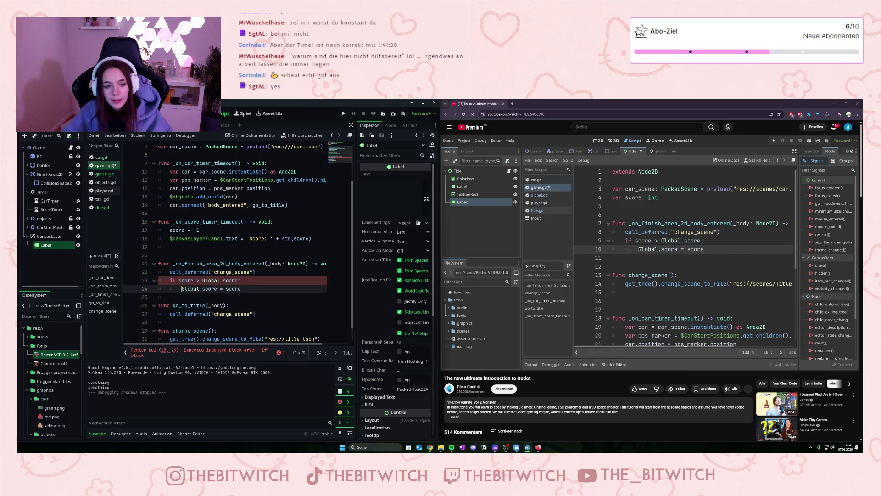
left_click(212, 306)
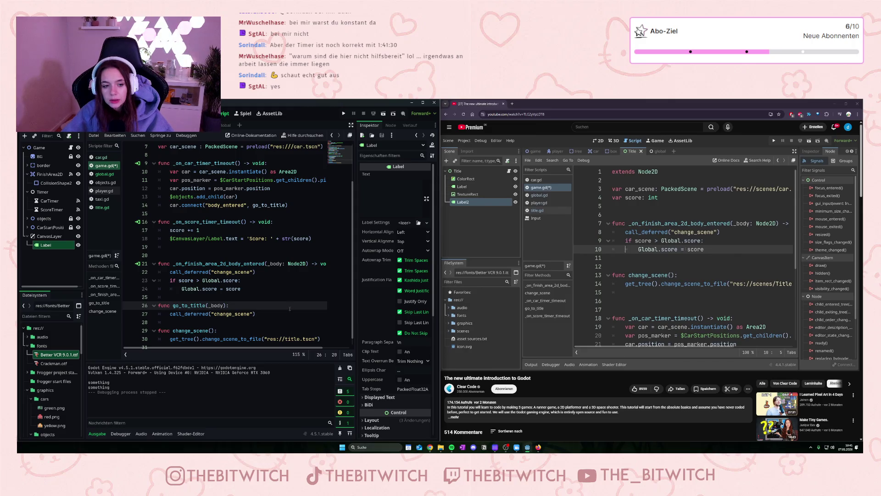
left_click(287, 299)
Save game.gd and look over the title.gd and global.gd scripts
key("ctrl+s")
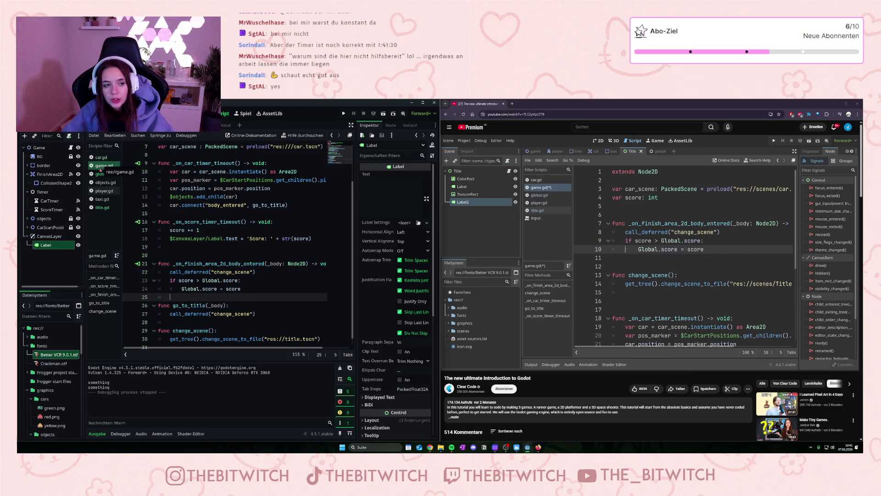
left_click(98, 209)
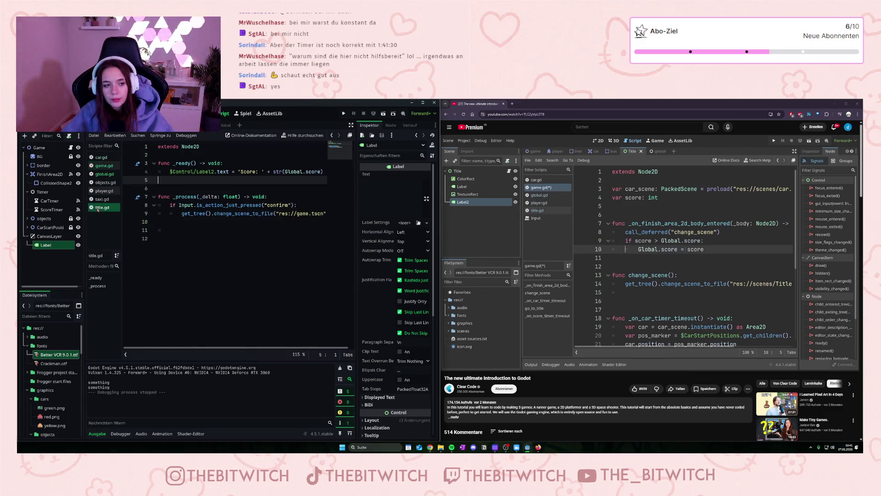
left_click(106, 177)
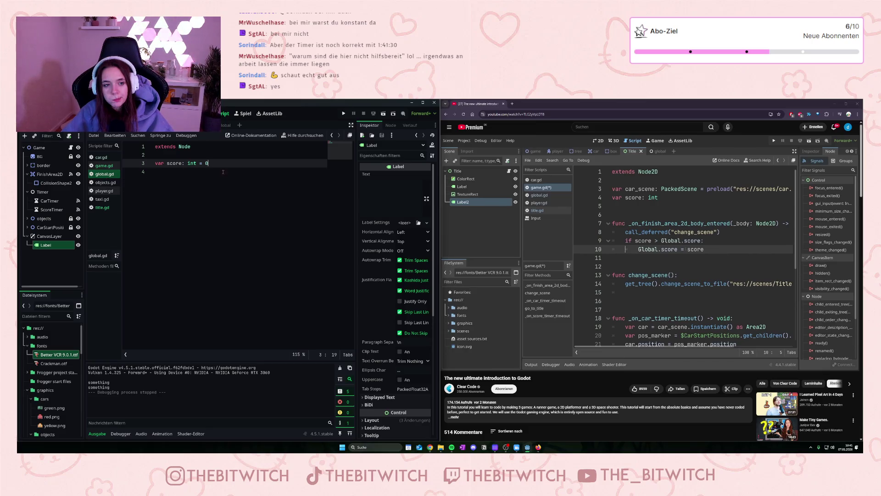
Run the game with F5, drive a round with the arrow keys, then stop it
key("F5")
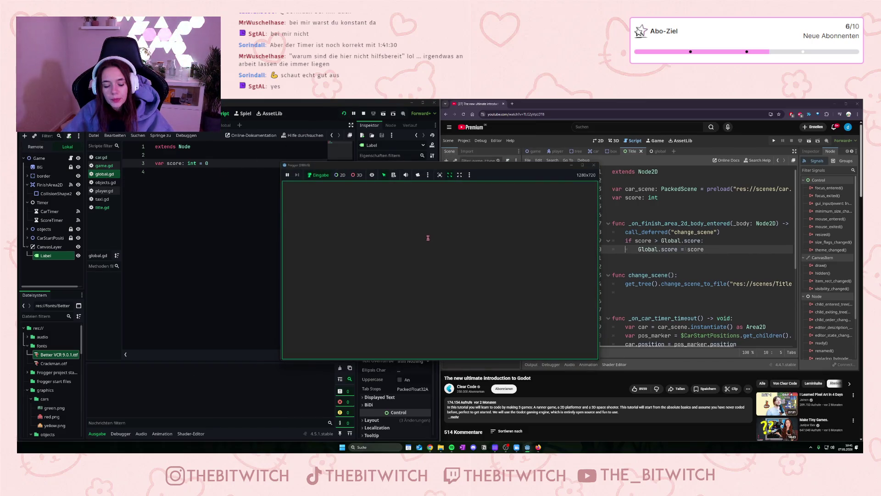
key("Up")
key("Right")
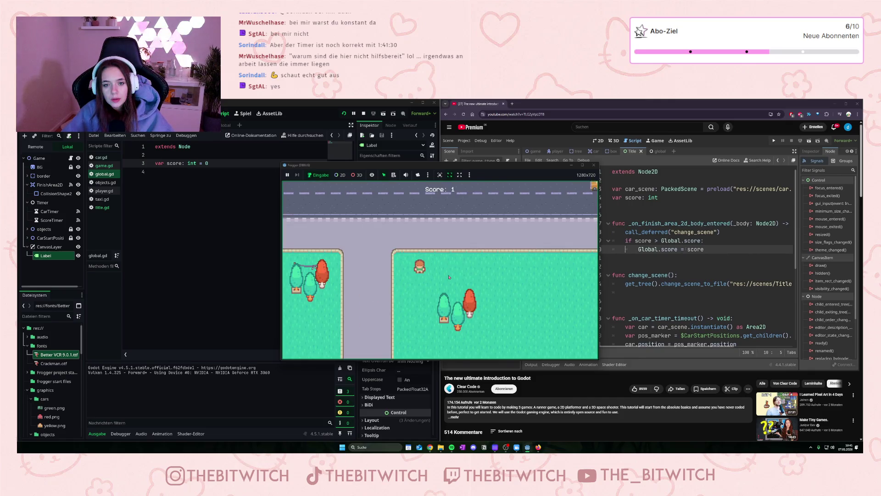
key("Up")
key("Right")
key("Up")
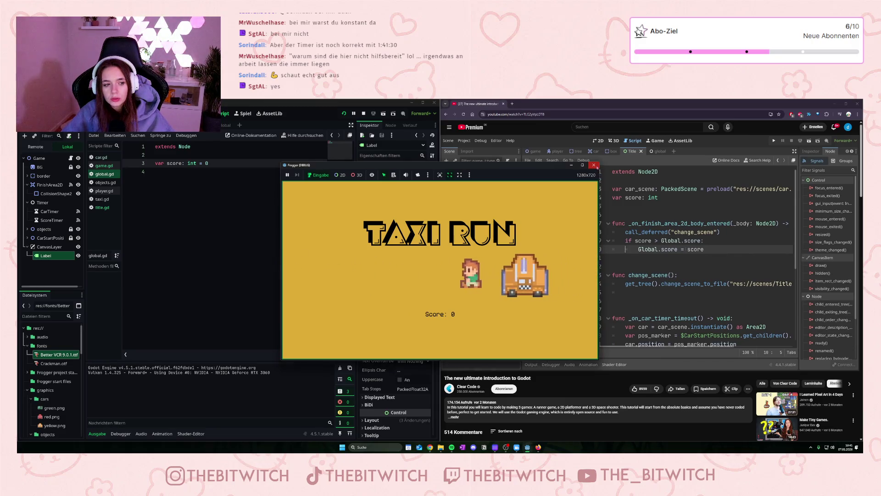
left_click(594, 165)
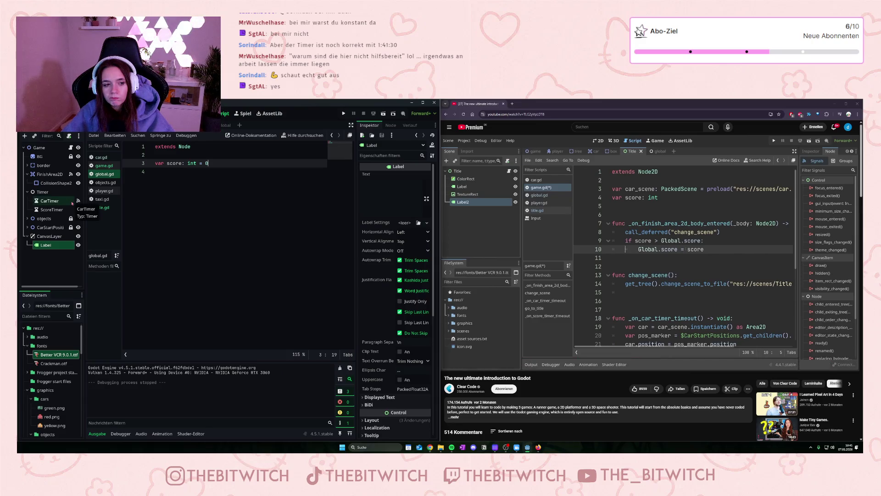
left_click(101, 207)
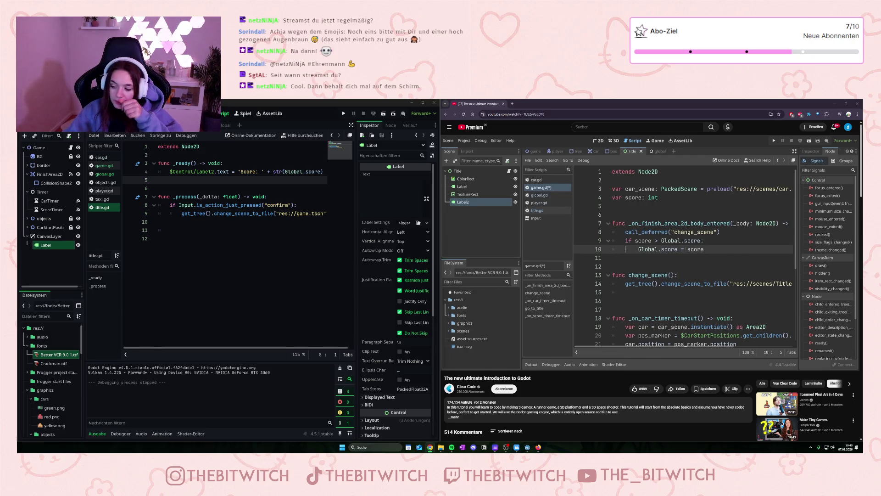
Resume the YouTube tutorial with Space so it continues into its play-test
mouse_move(743, 310)
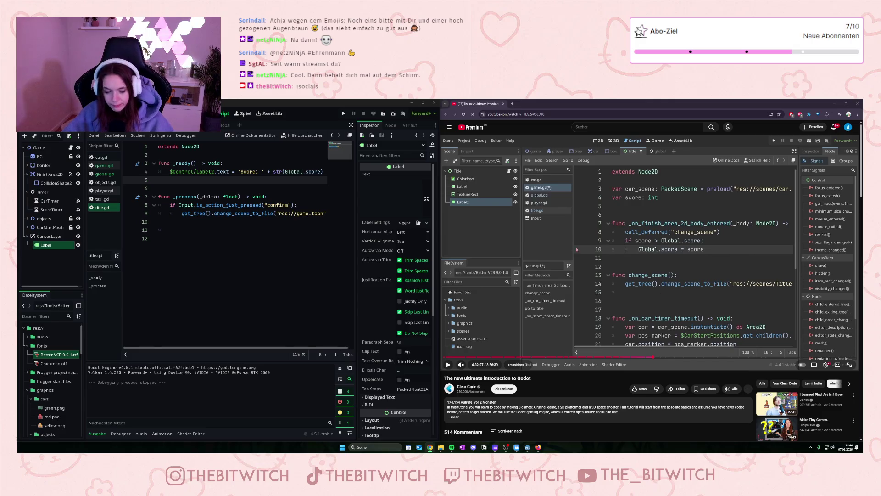
key("space")
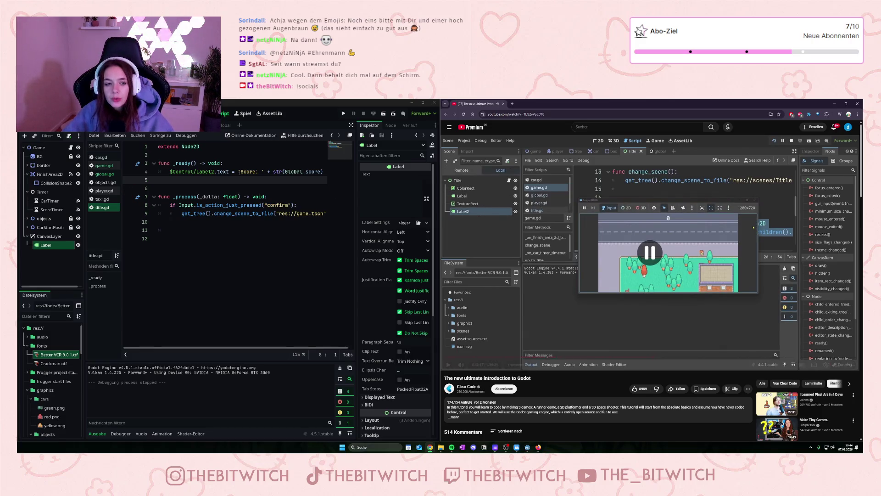
Run the game again and advance the taxi lane by lane until the run returns to the TAXI RUN title
left_click(343, 114)
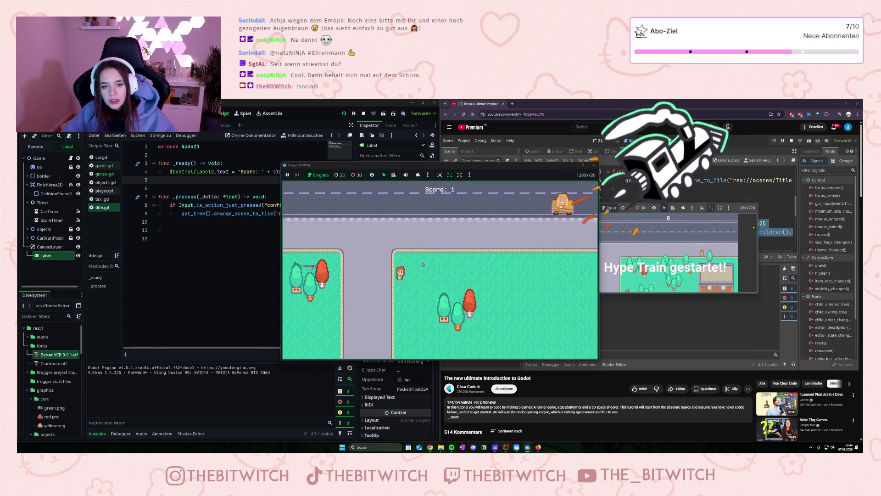
key("Up")
key("Right")
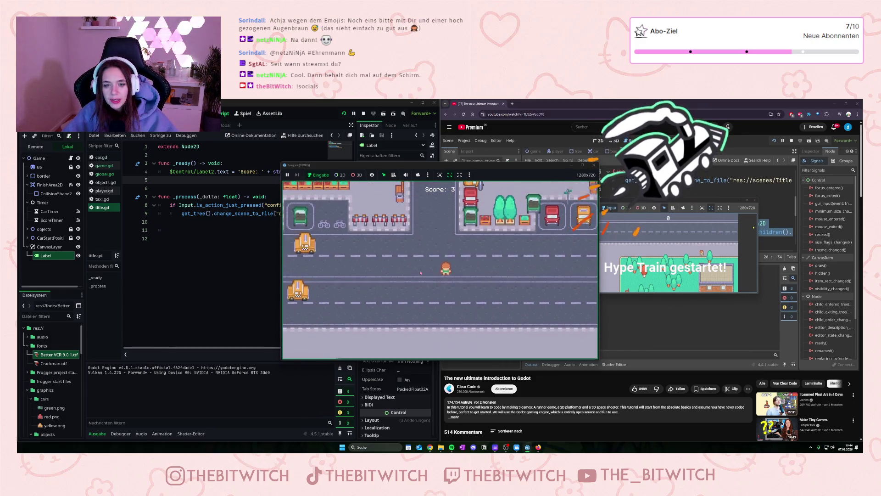
key("Up")
key("Up")
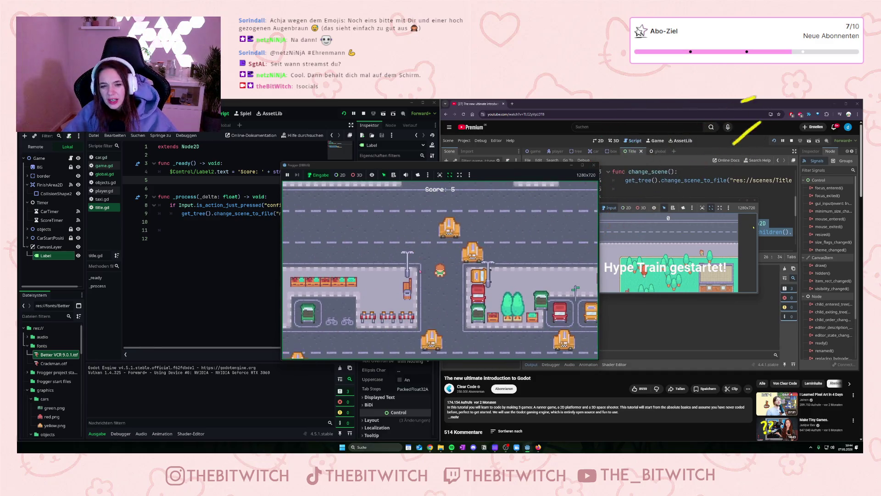
key("Up")
key("Up")
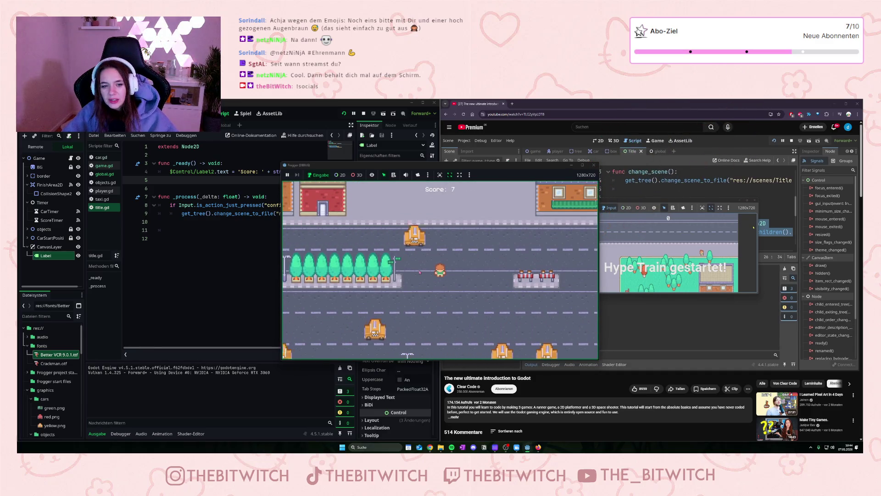
key("Up")
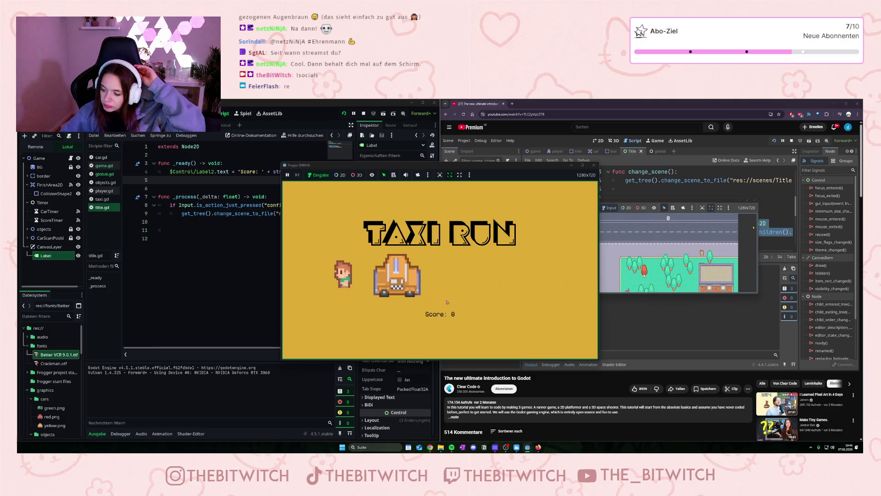
Stop the game and play the tutorial until its title.gd sets Label2 to 'High score:' plus str(Global.score)
left_click(594, 165)
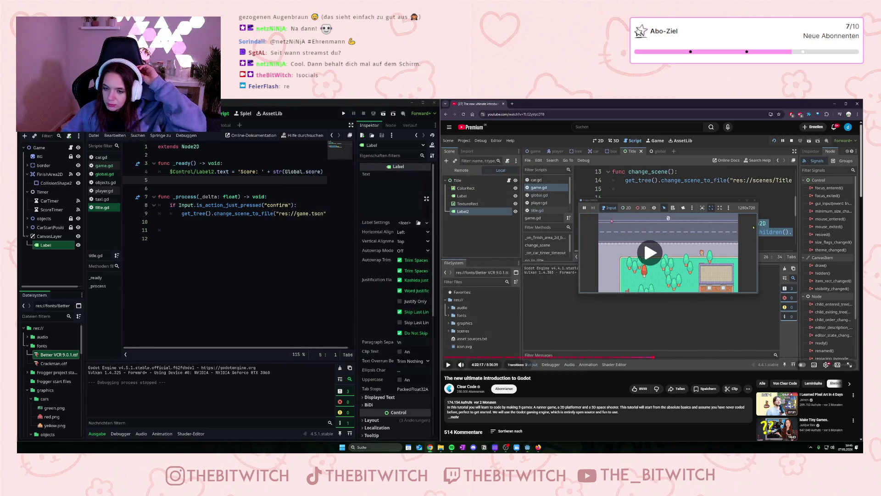
left_click(753, 227)
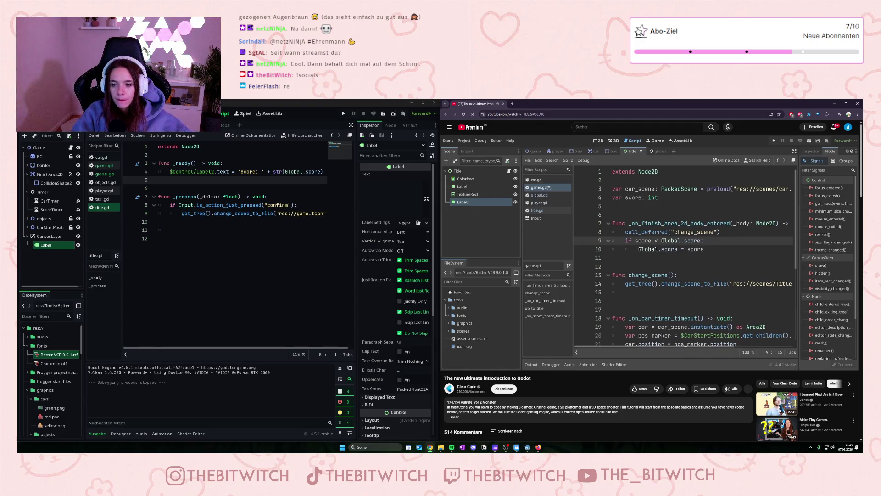
left_click(625, 237)
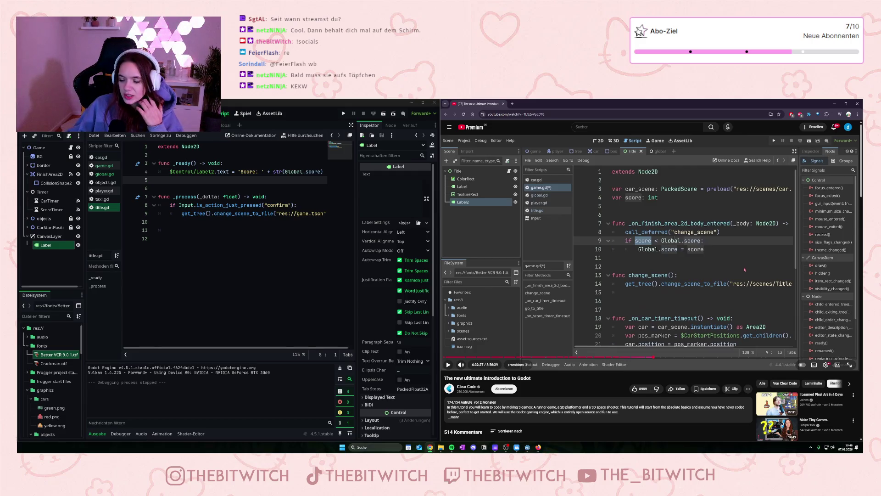
left_click(672, 275)
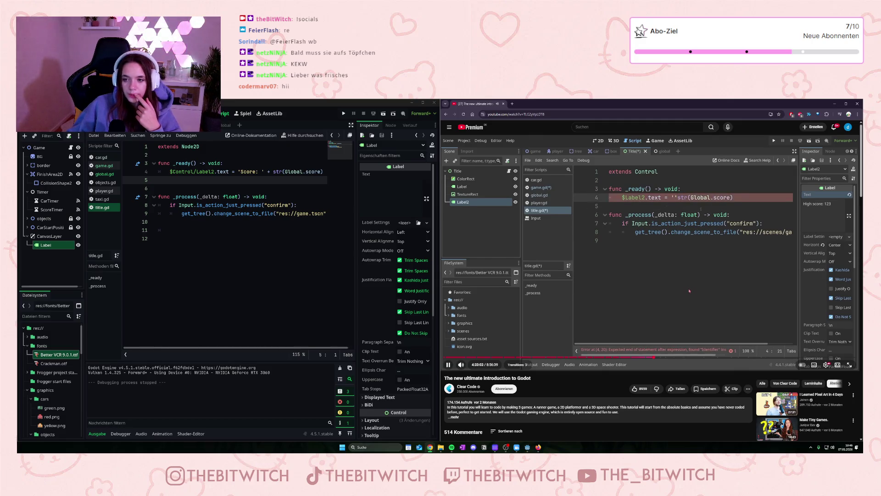
left_click(692, 274)
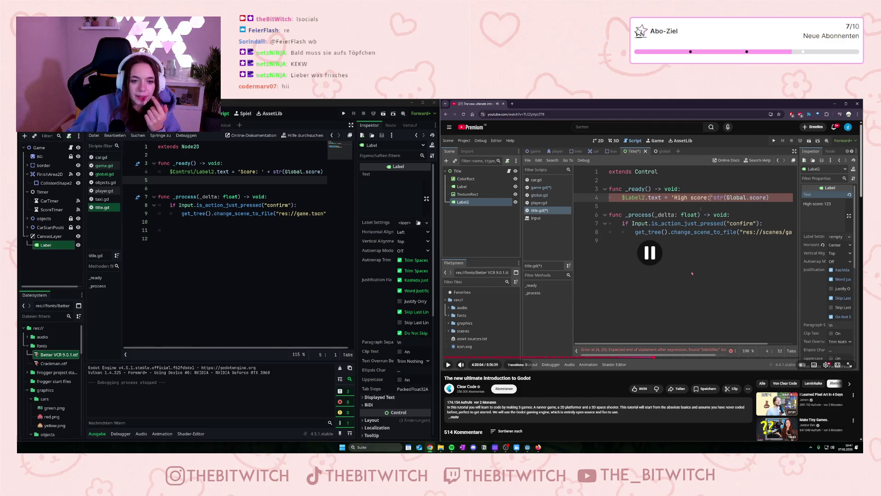
Prefix Label2's text in title.gd with 'High ' so it reads 'High Score: ', then save
left_click(241, 173)
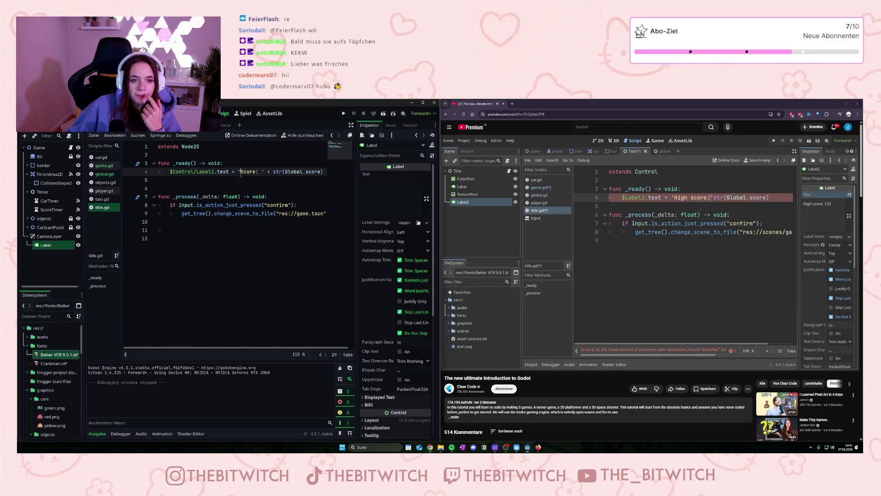
type("High")
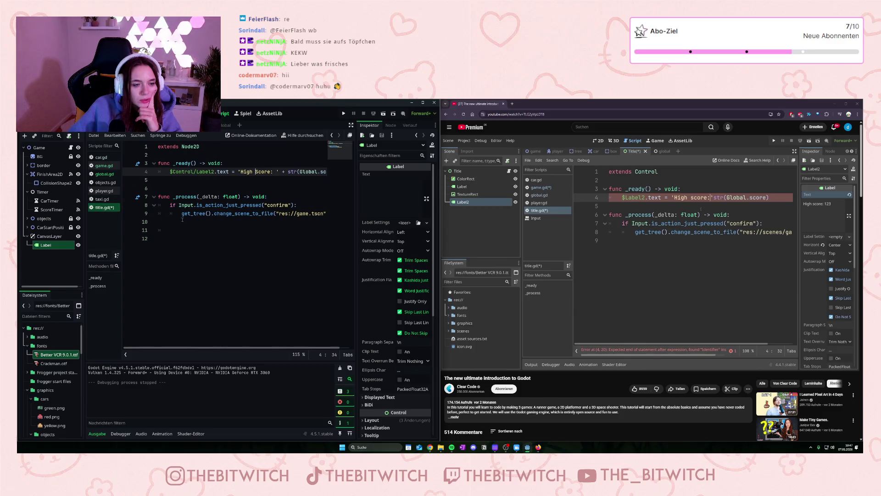
left_click(190, 236)
key("ctrl+s")
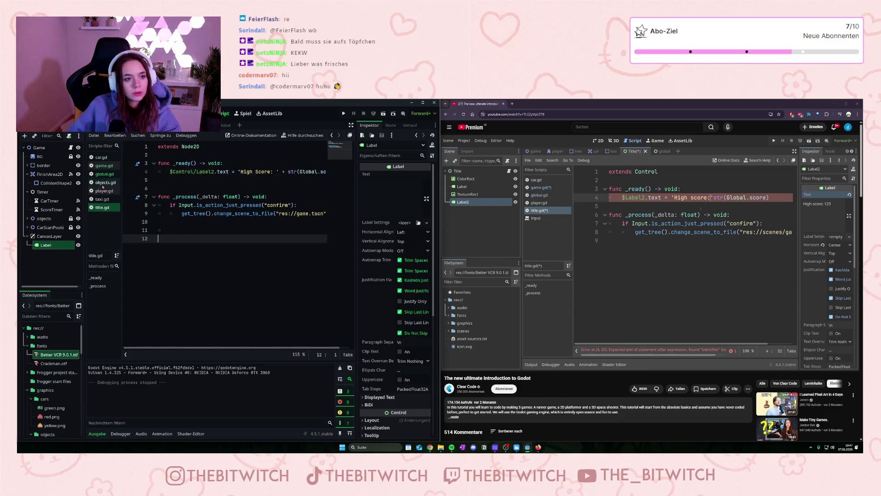
Change line 23 of game.gd to 'if score < Global.score' and save the script
left_click(103, 166)
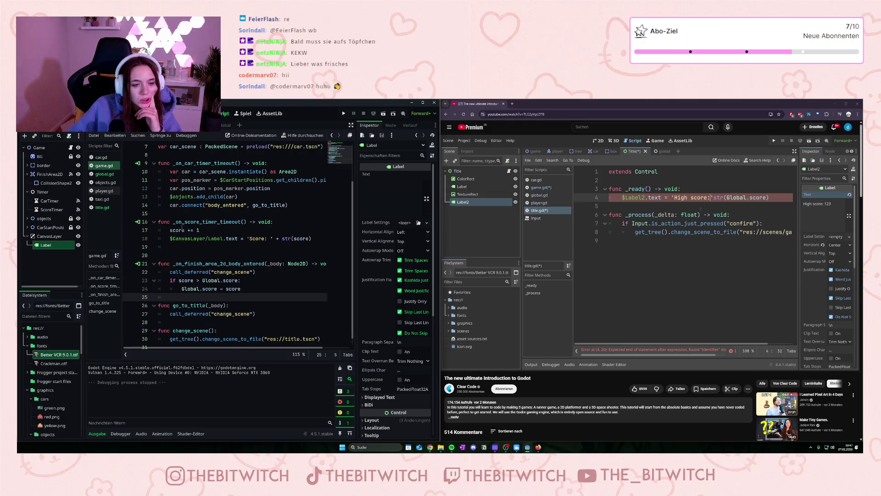
scroll(195, 281, "down", 1)
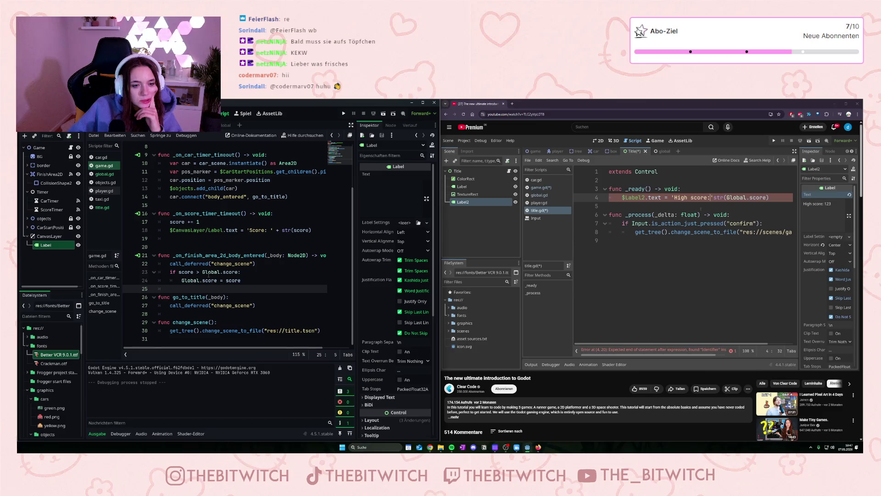
left_click(198, 272)
left_click(198, 271)
type("<")
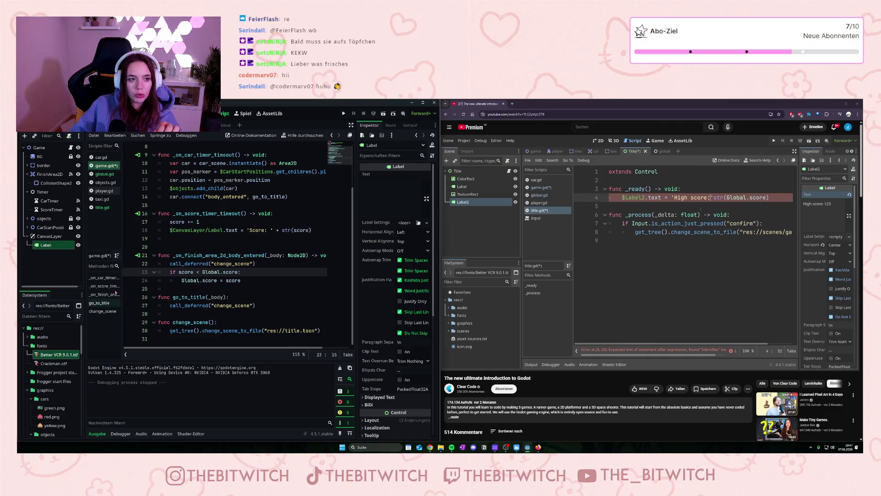
left_click(261, 244)
key("ctrl+s")
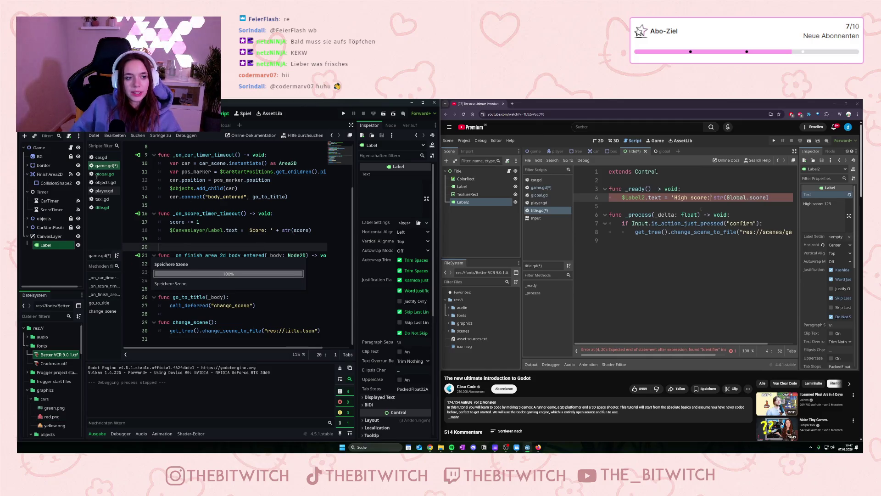
Show global.gd (var score: int = 0) and pause the tutorial on its global.gd, which uses 10
left_click(99, 176)
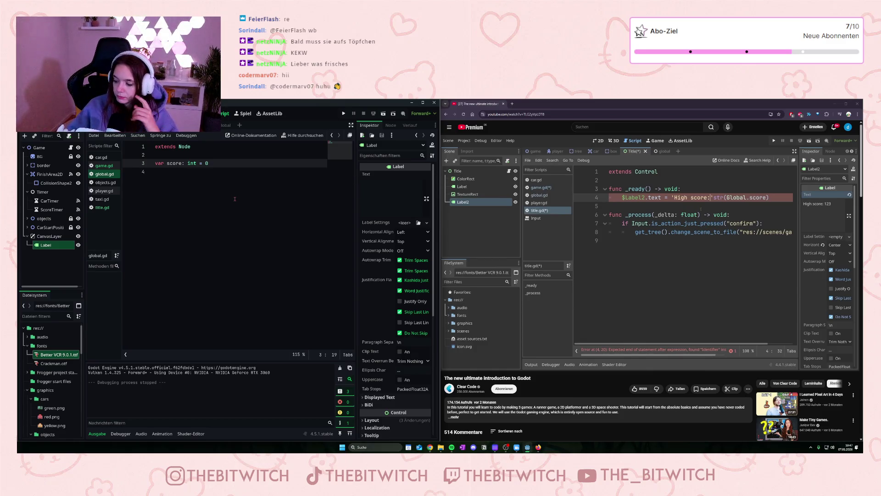
left_click(648, 232)
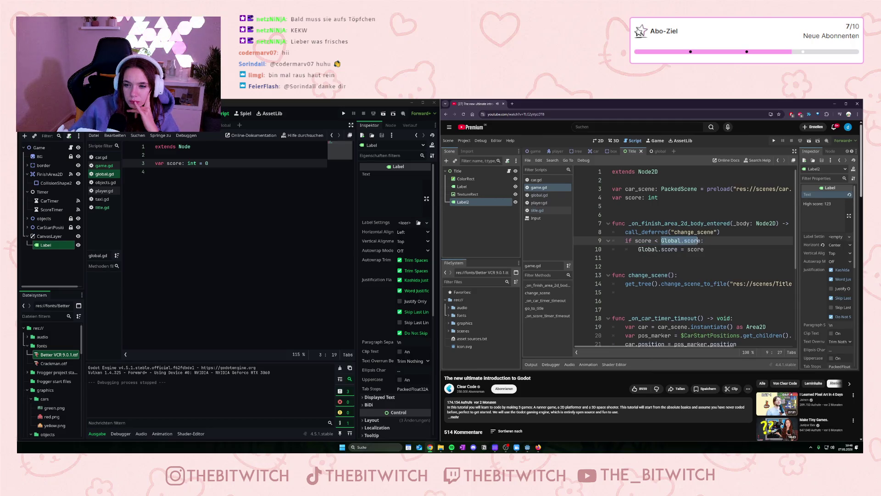
mouse_move(640, 232)
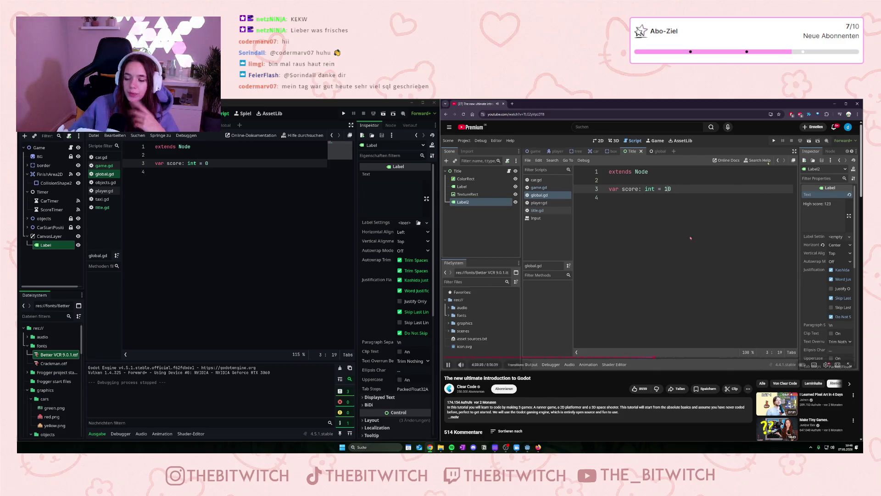
left_click(740, 262)
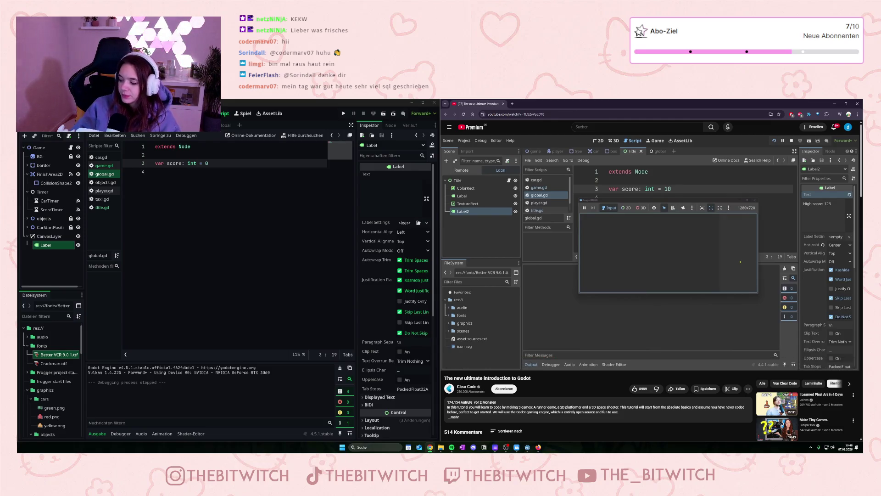
mouse_move(645, 251)
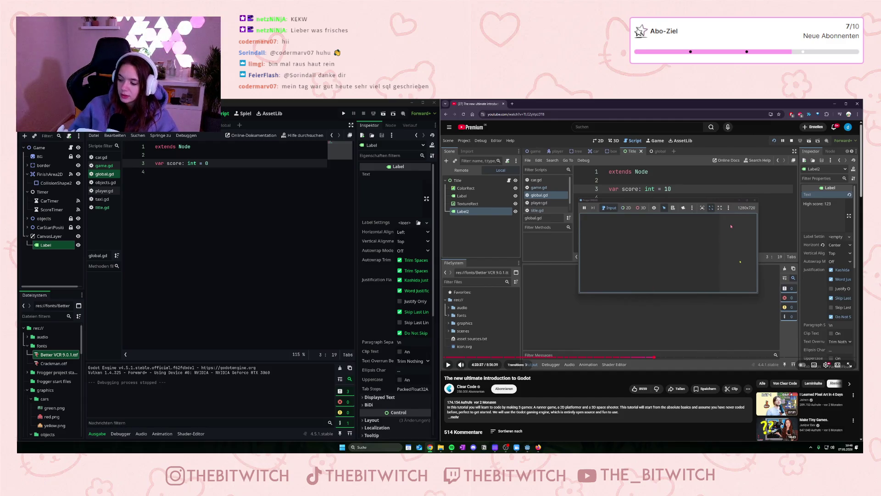
mouse_move(719, 265)
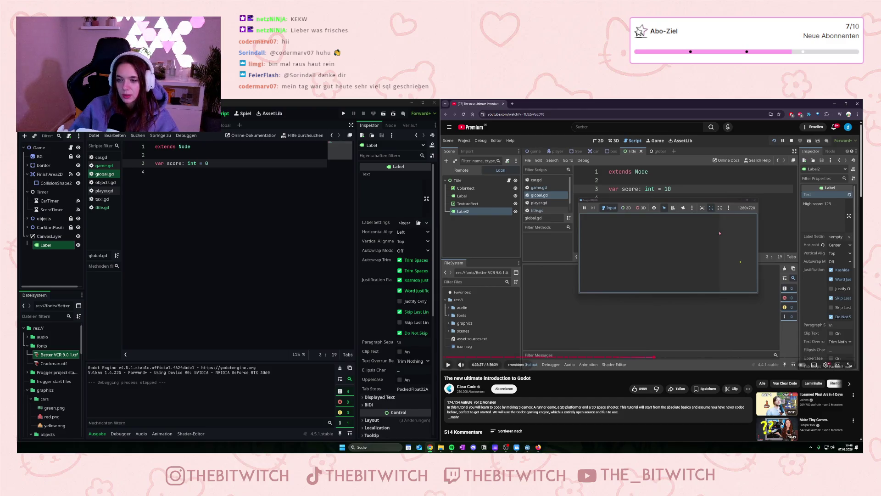
Play, pause and rewind the tutorial, then let it reach the Sounds section on AudioStreamPlayer nodes
left_click(740, 261)
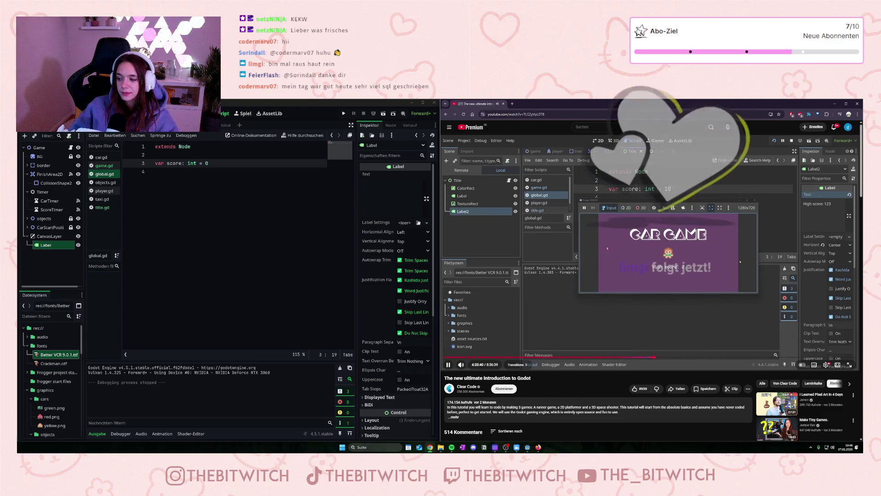
left_click(699, 281)
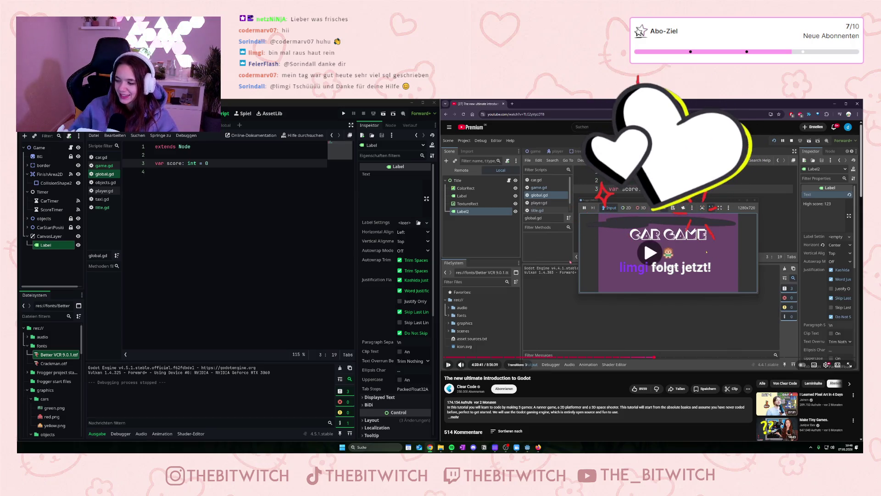
left_click(706, 252)
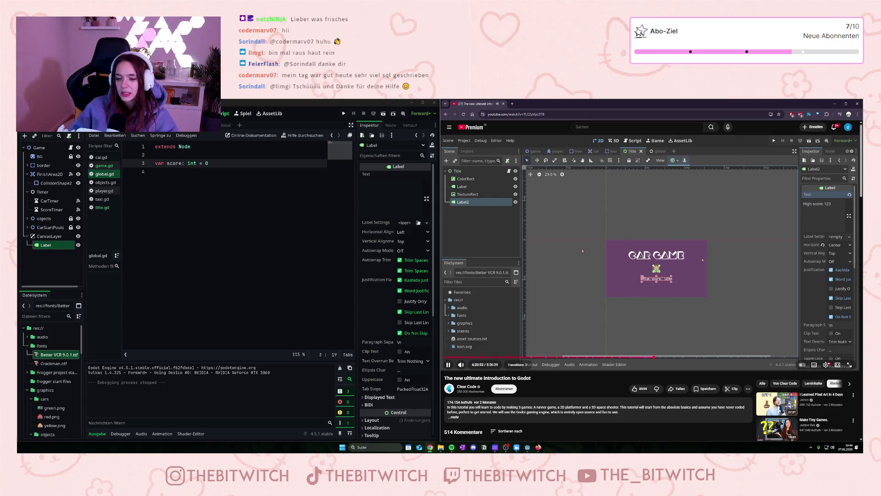
key("Left")
key("space")
key("Left")
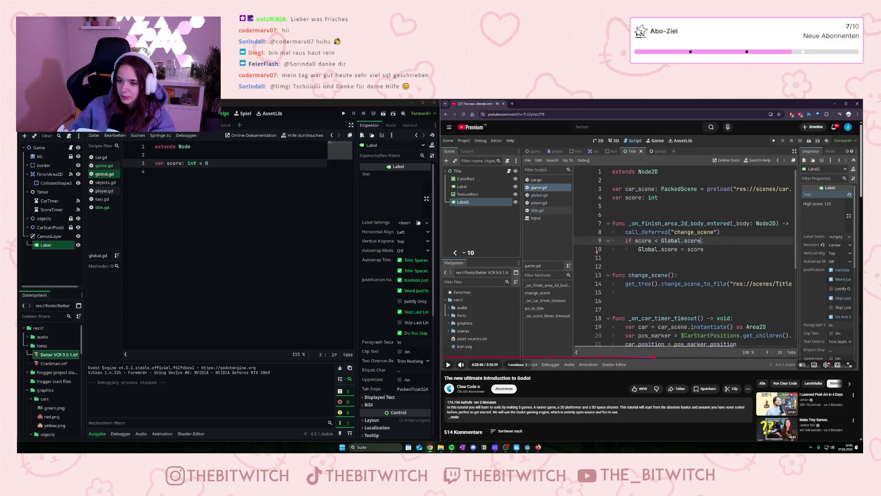
key("Left")
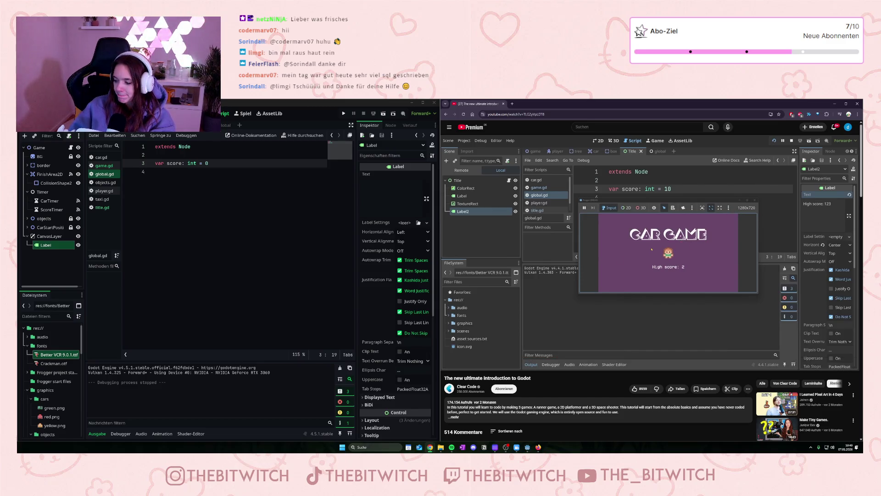
key("space")
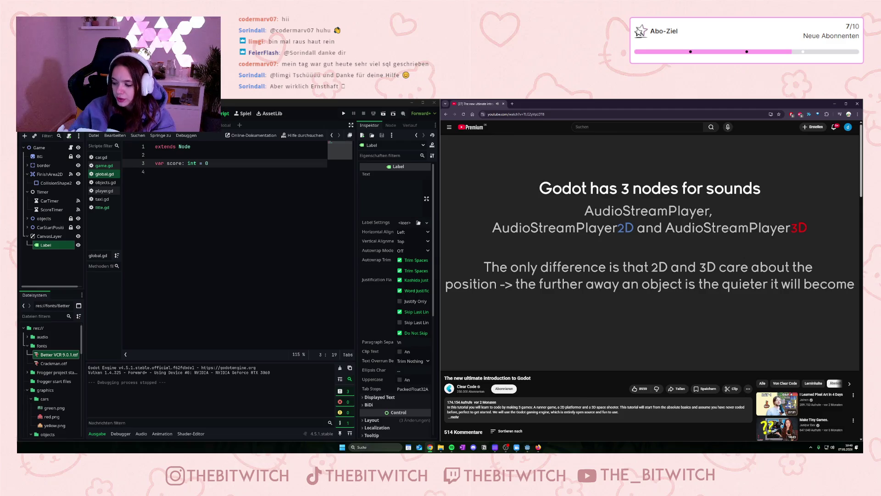
left_click(636, 297)
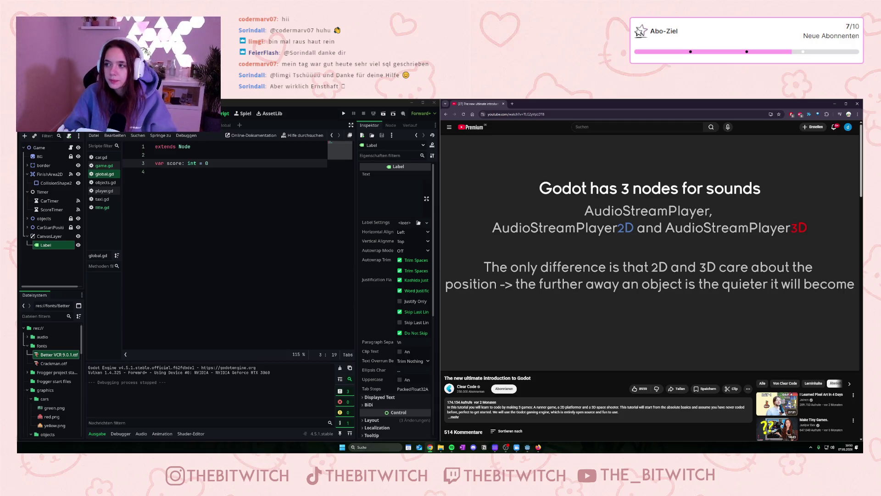
left_click(592, 268)
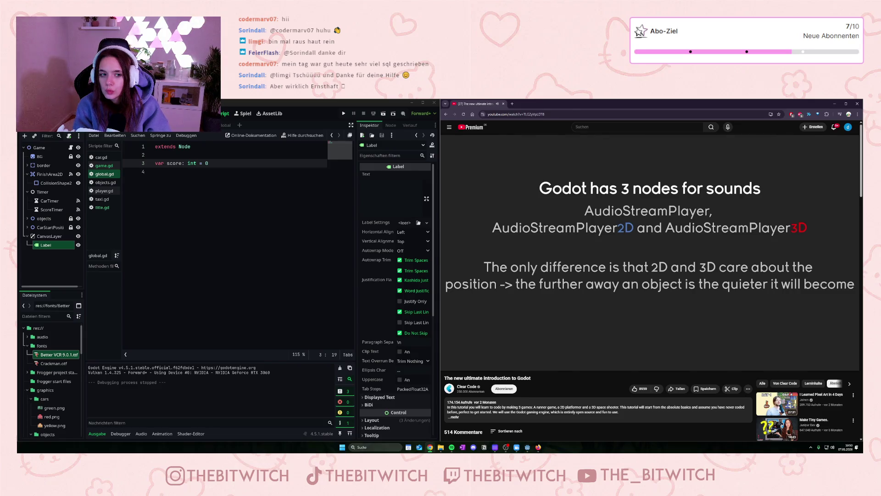
key("k")
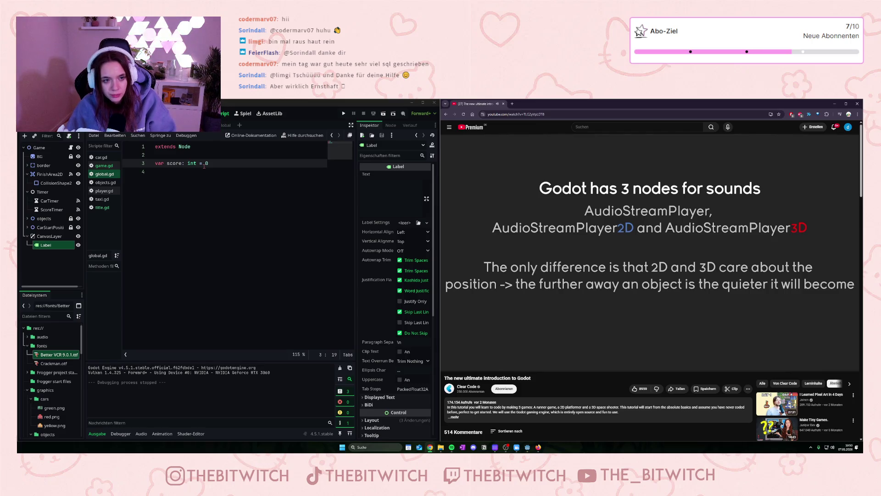
Change global.gd's starting score from 0 to 10 and expand the tutorial's description
type("1")
left_click(583, 242)
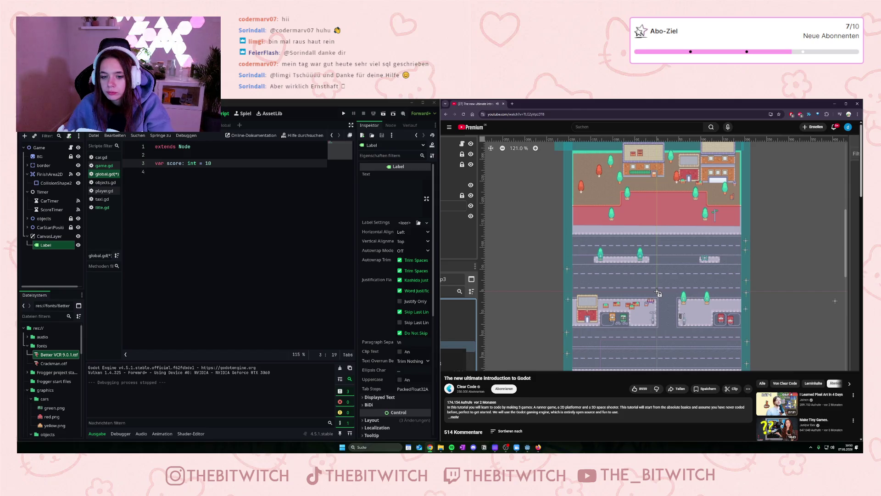
mouse_move(443, 314)
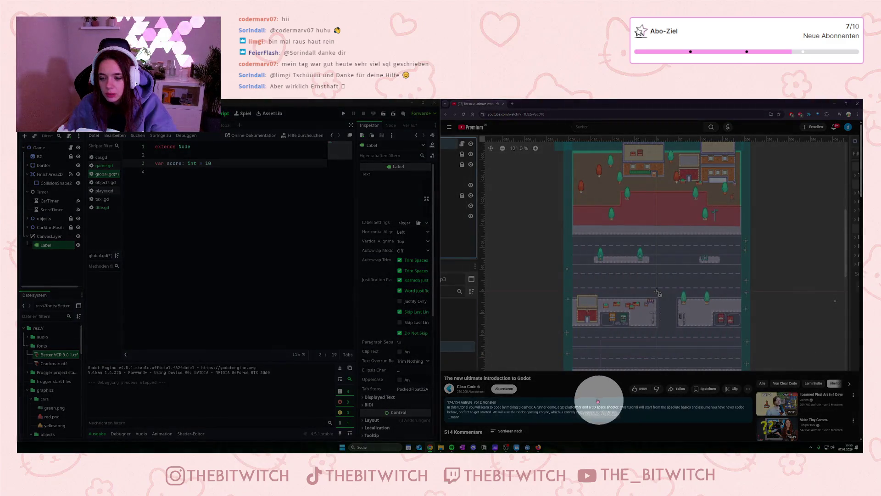
left_click(453, 416)
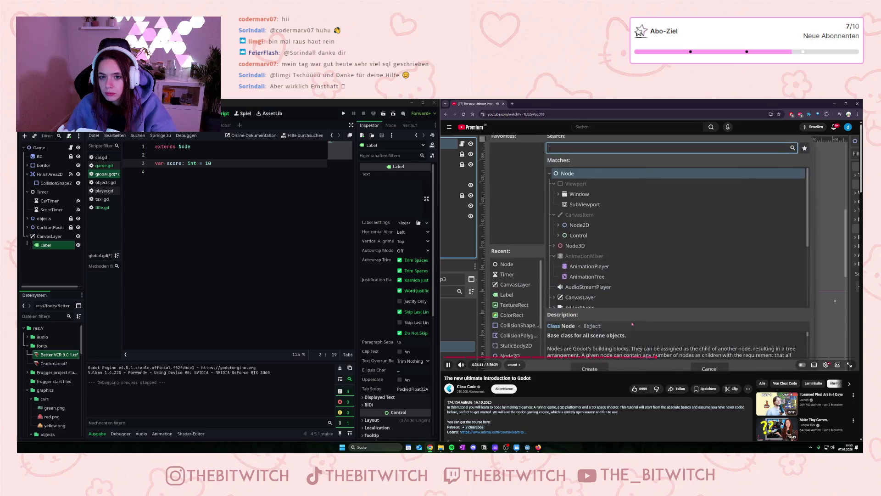
Seek the tutorial forward to the sound nodes section and expand the audio folder
left_click(653, 357)
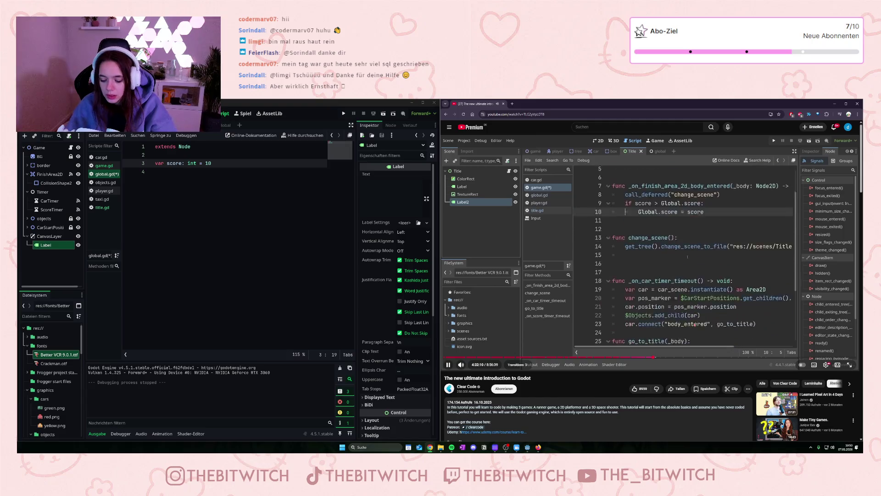
key("l")
key("Right")
key("Right")
key("Right")
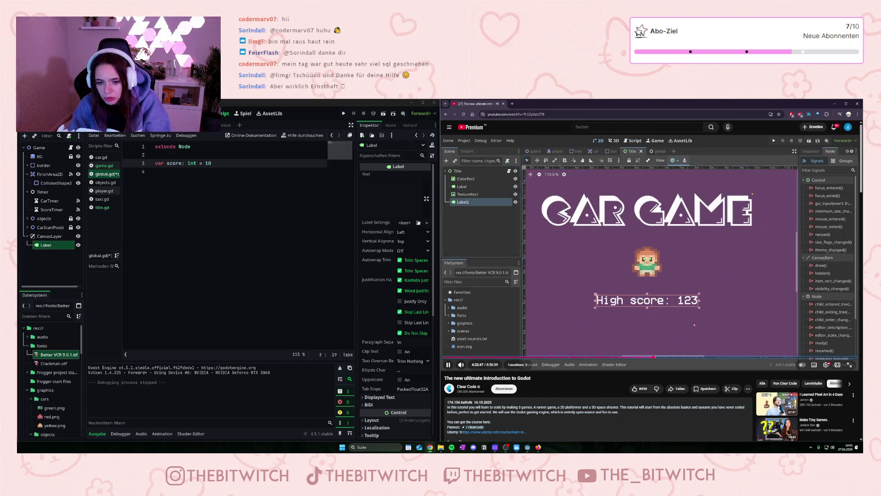
key("Right")
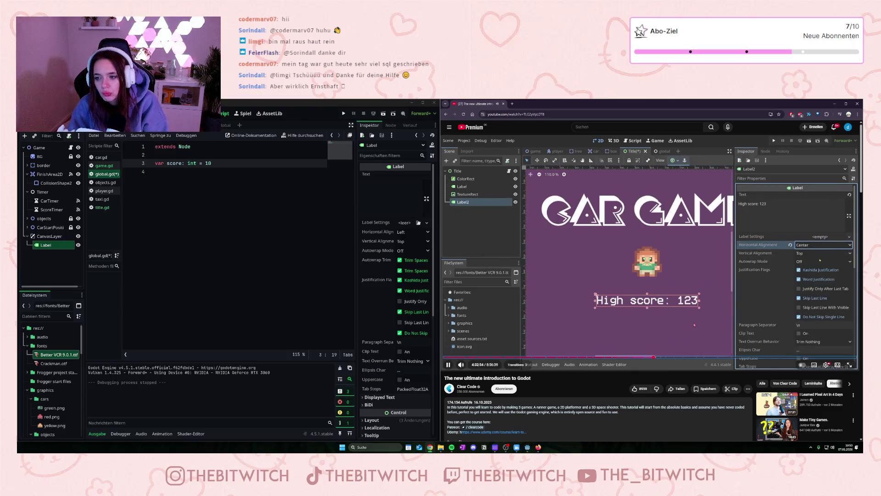
key("Right")
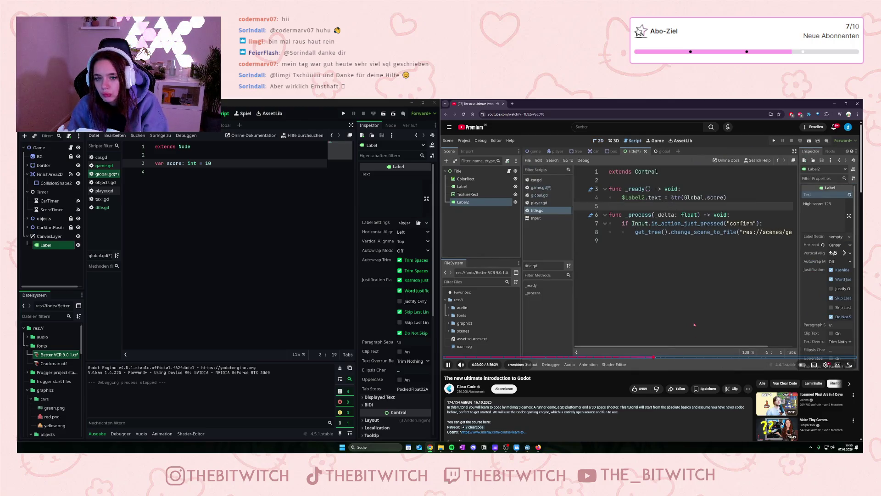
key("Right")
key("Right")
key("Right")
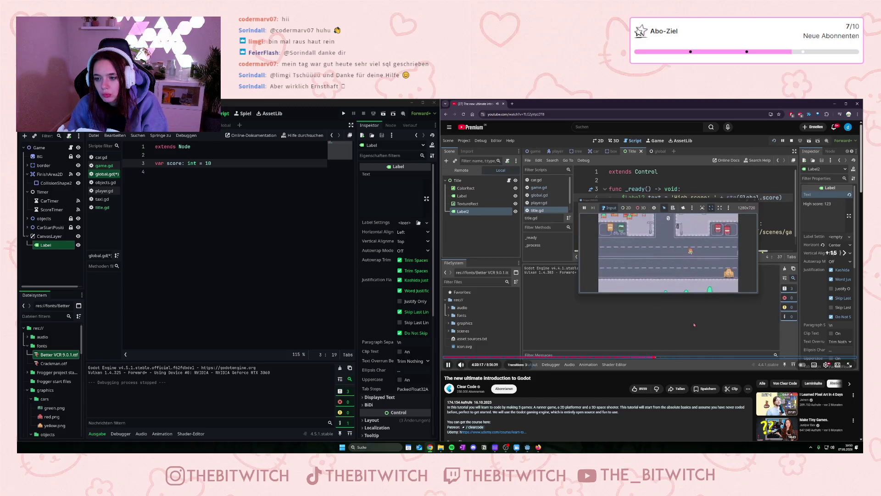
key("Right")
key("Right")
key("Right")
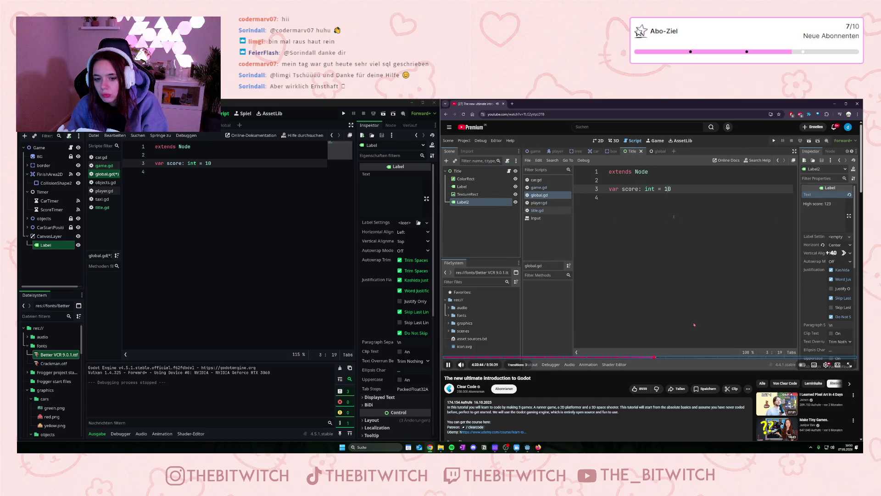
key("Right")
key("Right")
key("Right")
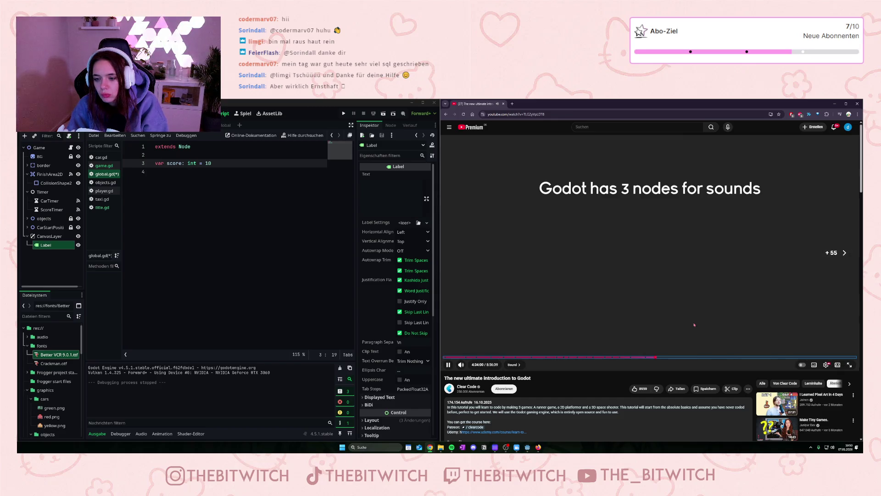
key("Right")
key("Right")
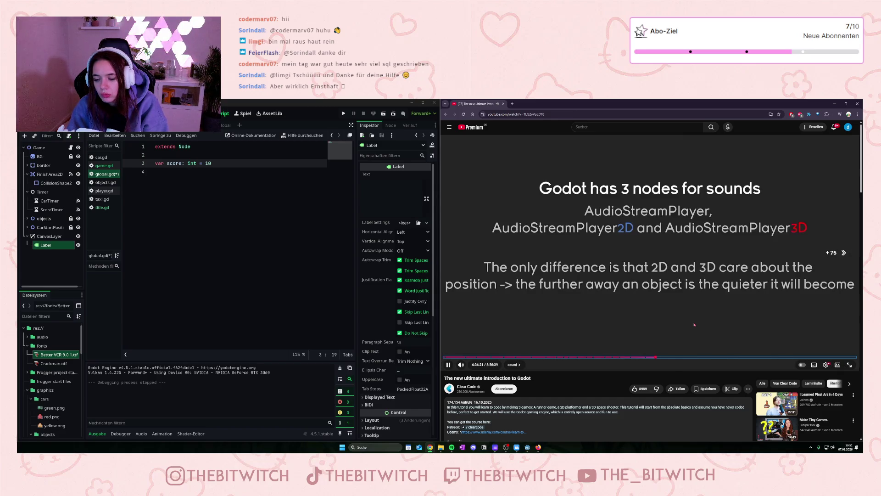
key("Right")
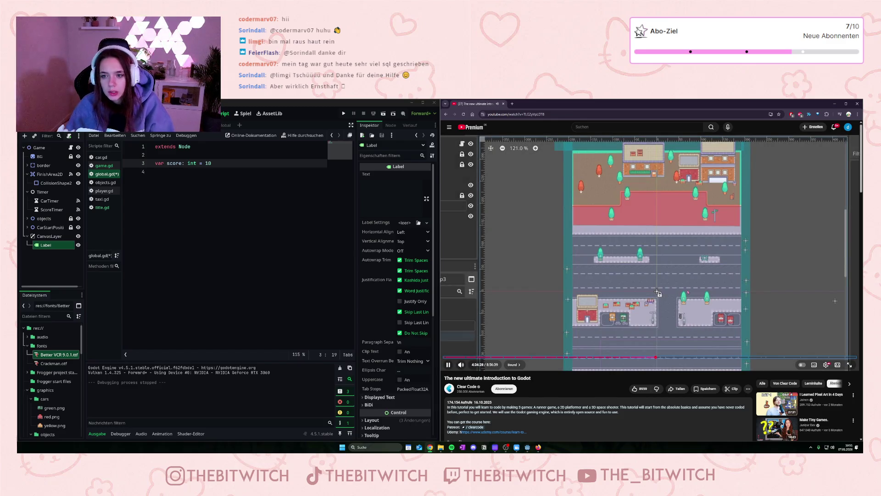
left_click(29, 337)
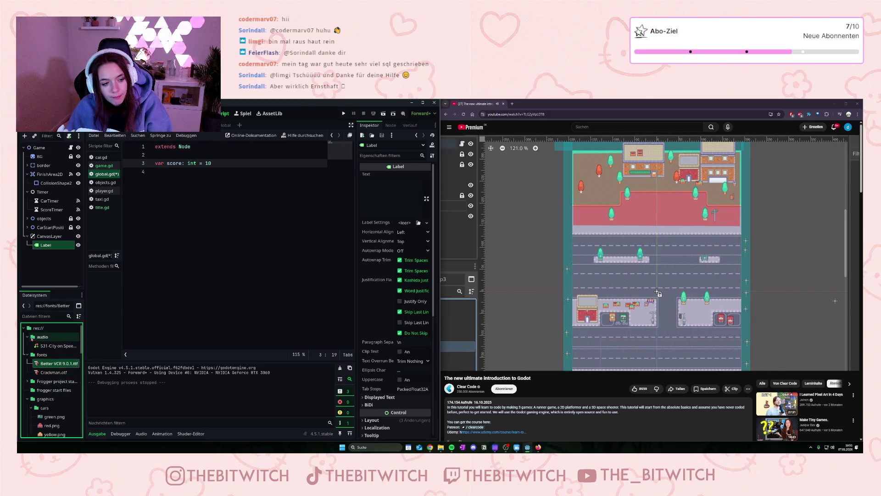
Collapse the cars, objects and graphics folders, then select the Game root node
scroll(36, 358, "down", 5)
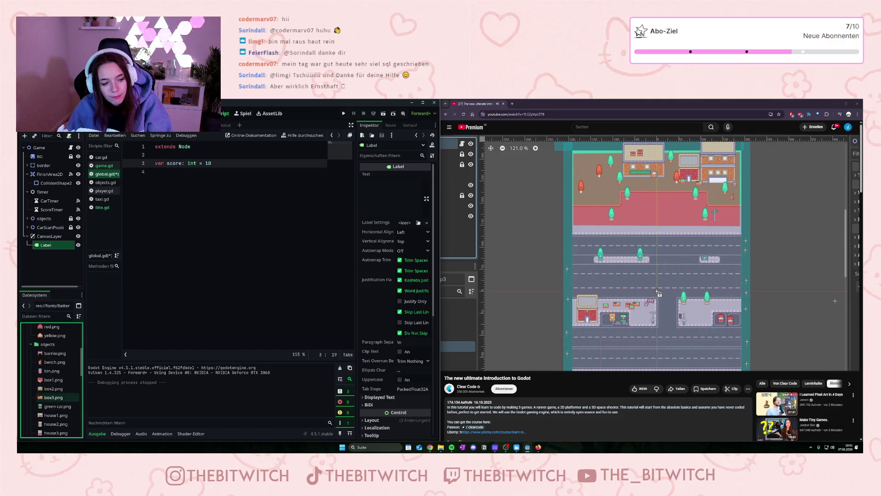
left_click(30, 401)
left_click(31, 365)
type("audi")
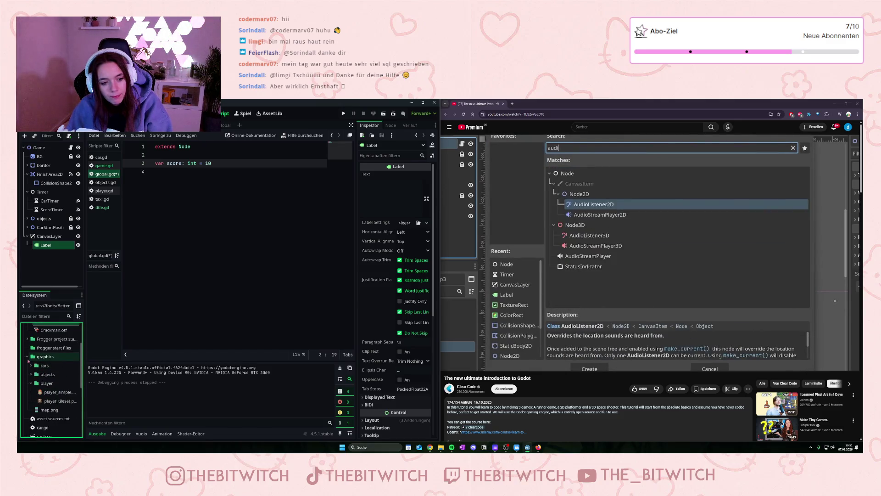
left_click(28, 358)
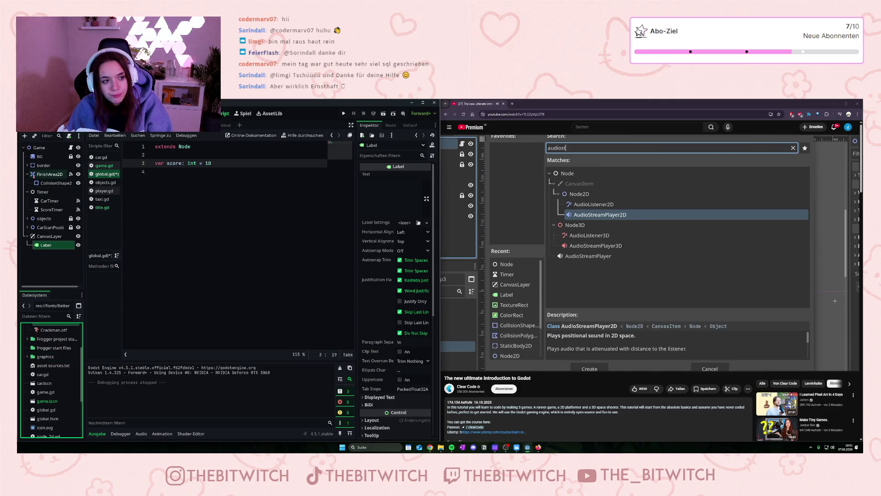
left_click(44, 149)
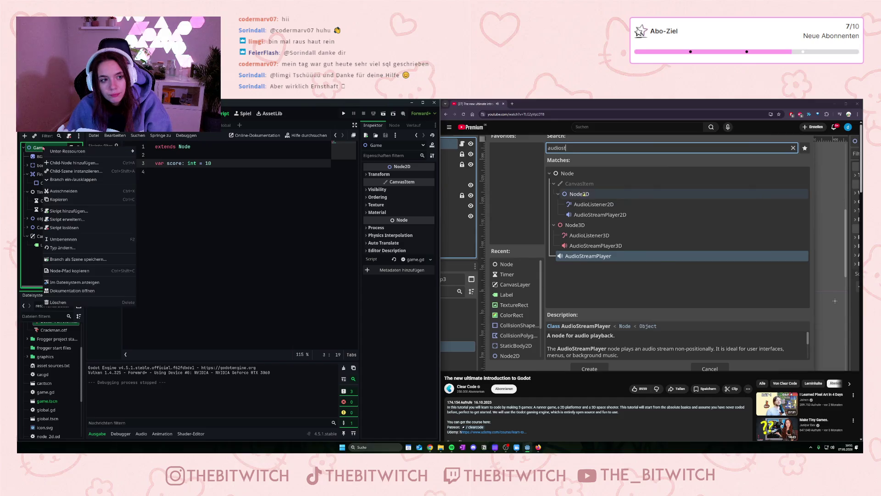
Create an AudioStreamPlayer child under Game by searching 'audio' in Create New Node
key("ctrl+a")
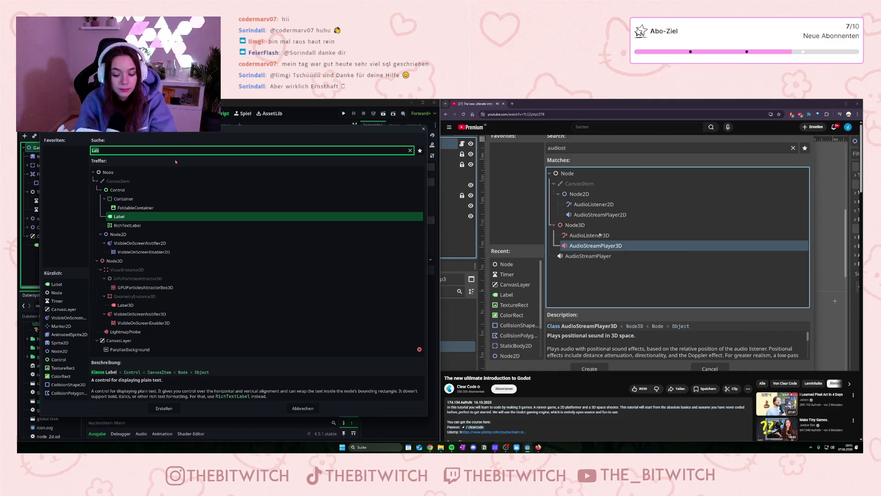
type("audio")
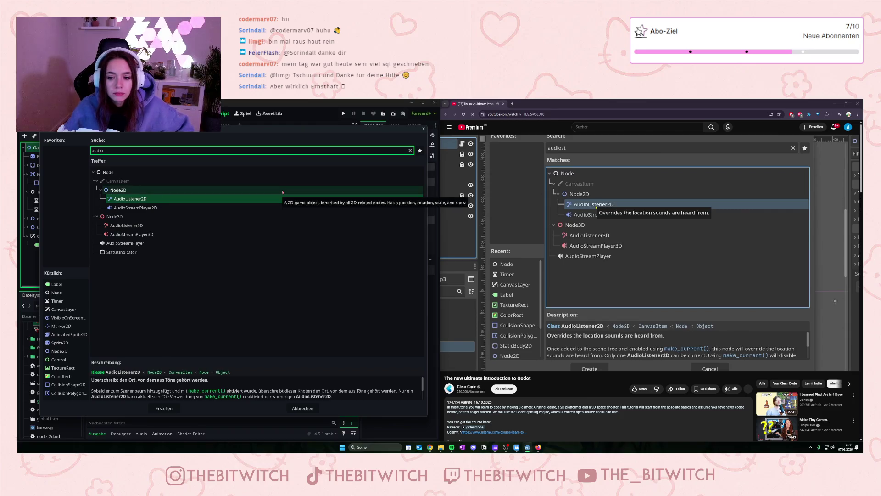
left_click(133, 244)
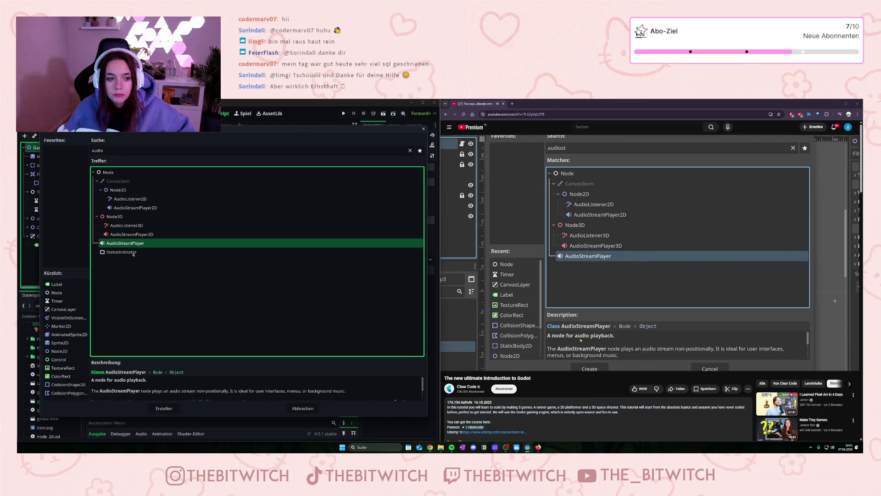
left_click(157, 410)
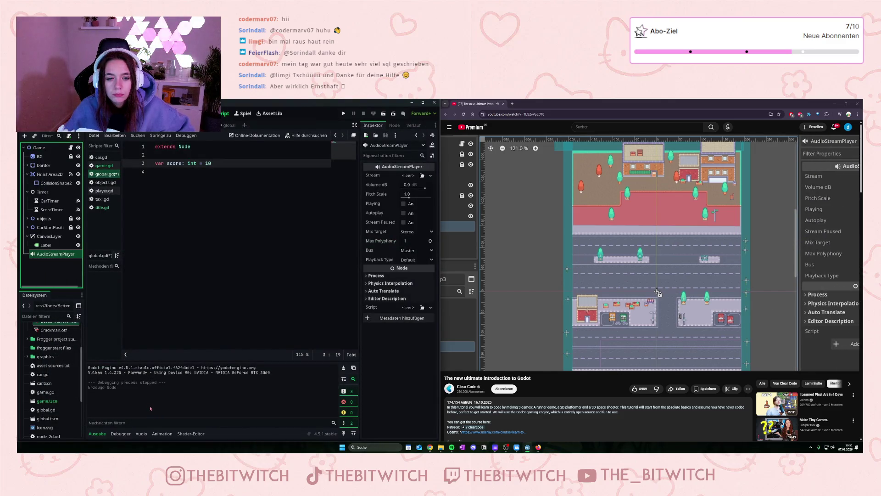
Assign 'S31 City on Speed.ogg' as the AudioStreamPlayer's Stream
scroll(40, 362, "up", 3)
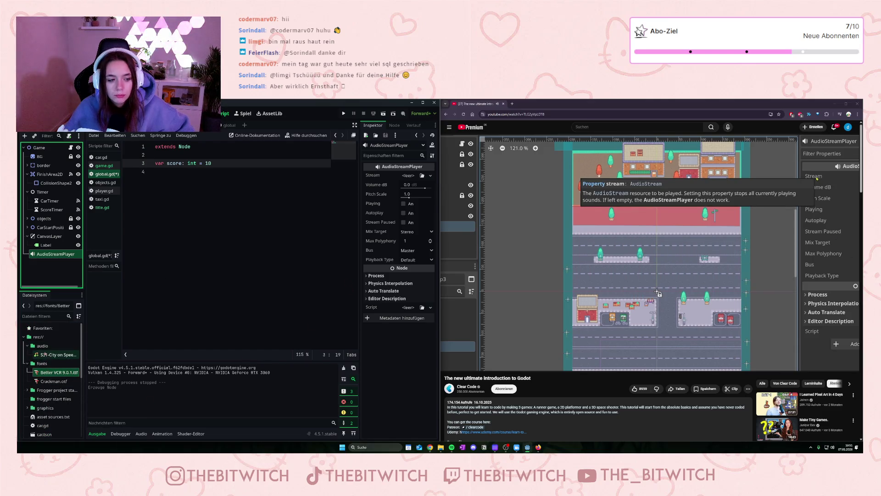
left_click_drag(48, 356, 348, 202)
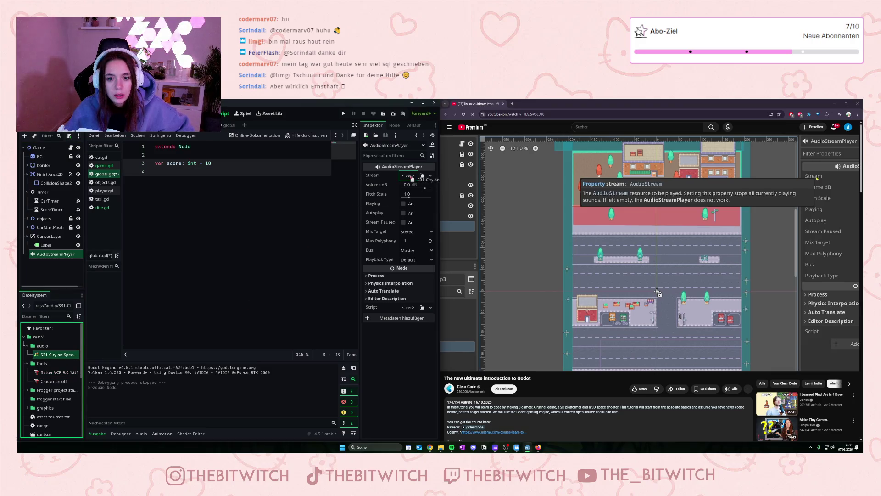
left_click_drag(412, 178, 412, 178)
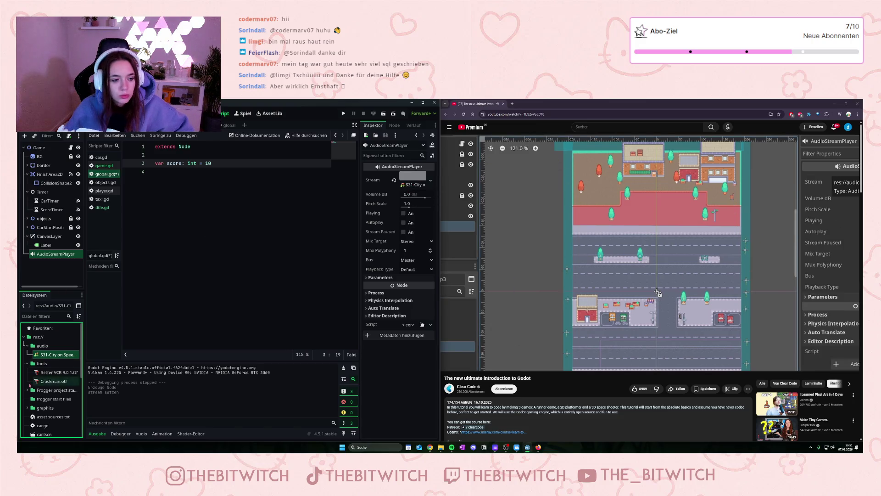
scroll(37, 362, "down", 2)
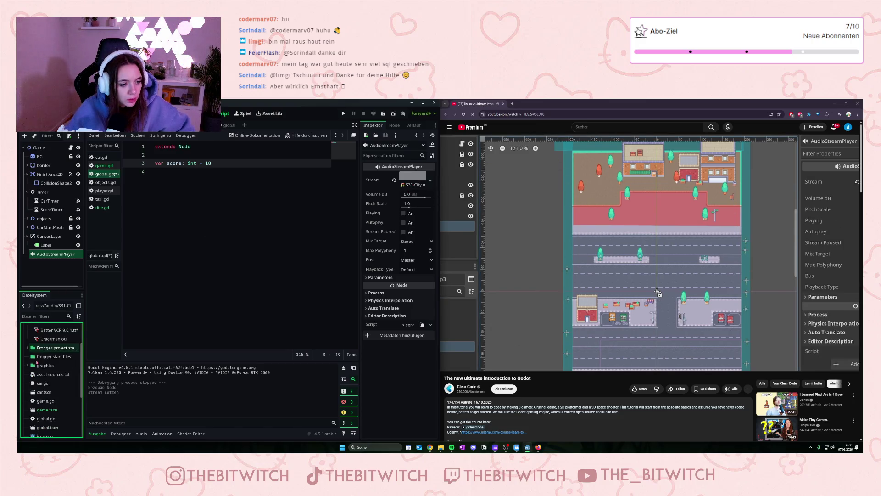
scroll(37, 362, "up", 1)
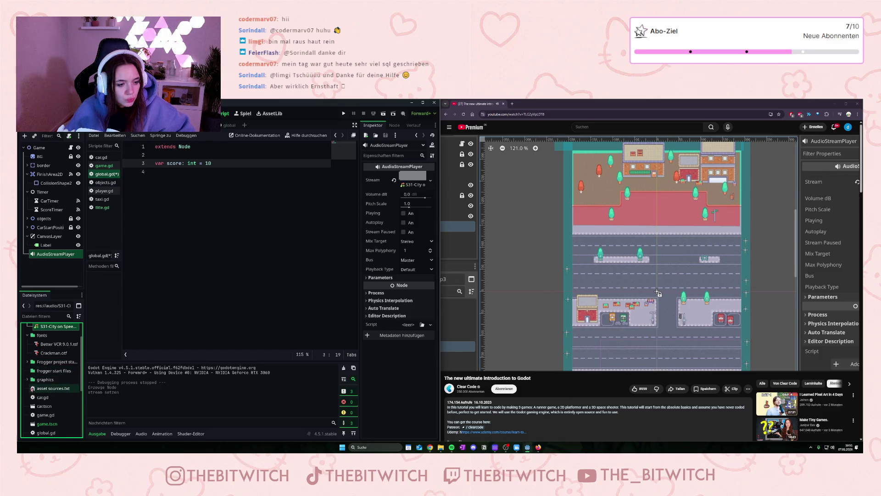
scroll(31, 393, "down", 4)
scroll(31, 393, "up", 3)
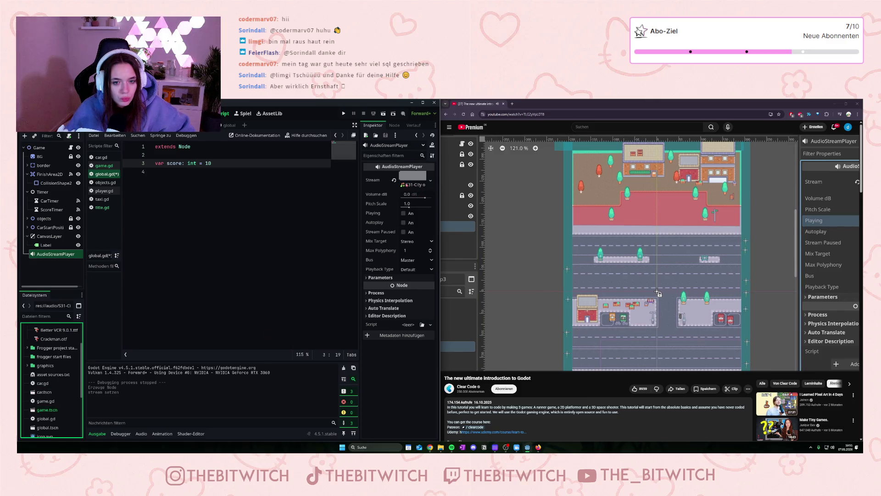
Save global.gd and select the S31-City music file in the audio folder
key("ctrl+s")
mouse_move(45, 365)
left_mouse_down()
mouse_move(37, 349)
mouse_move(32, 363)
left_mouse_up()
scroll(32, 363, "up", 3)
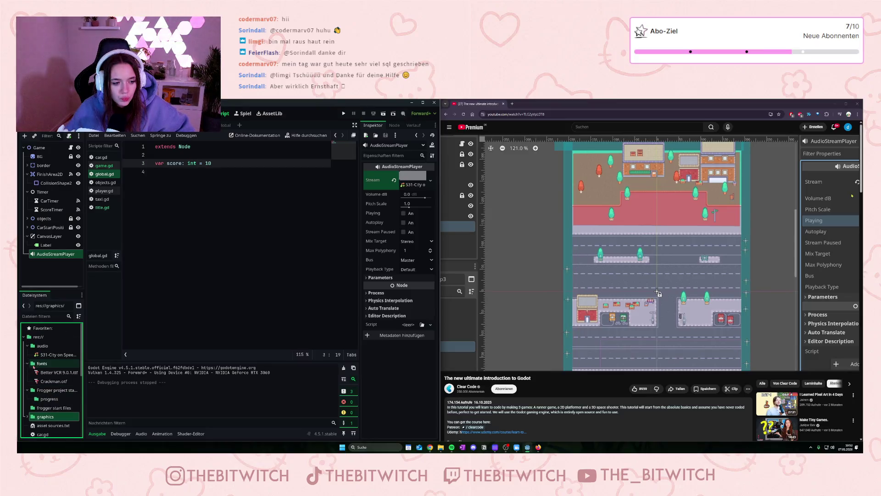
left_click(43, 356)
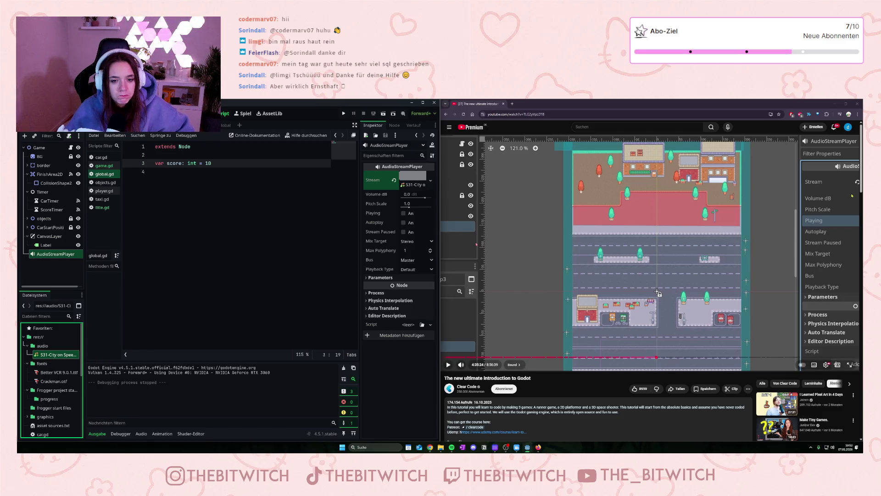
Inspect the stream resource options, then enable Autoplay on the AudioStreamPlayer
left_click(408, 184)
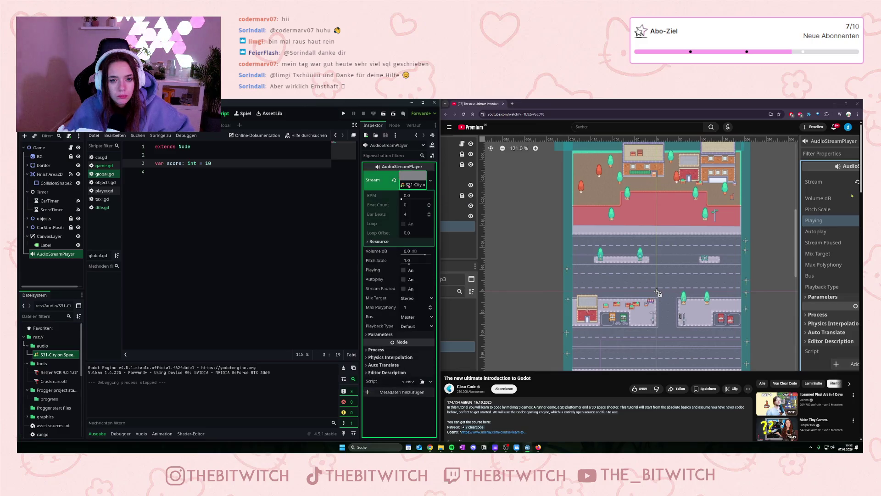
left_click(413, 185)
left_click(431, 179)
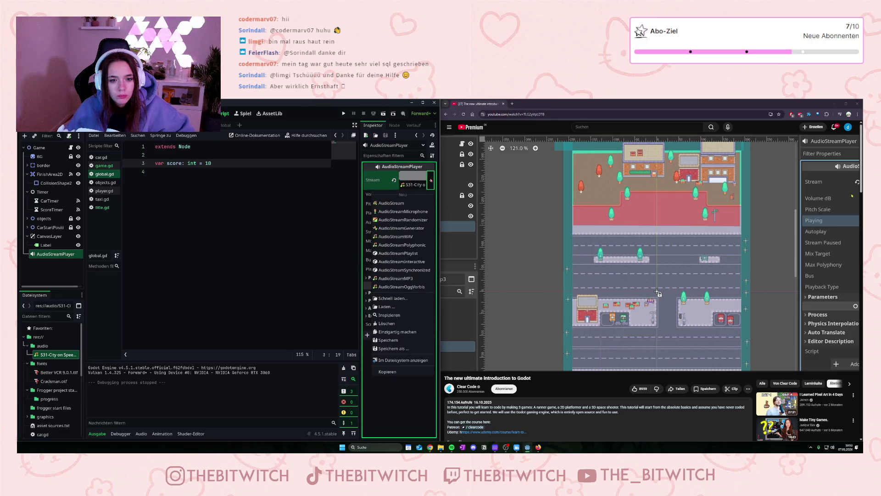
left_click(431, 179)
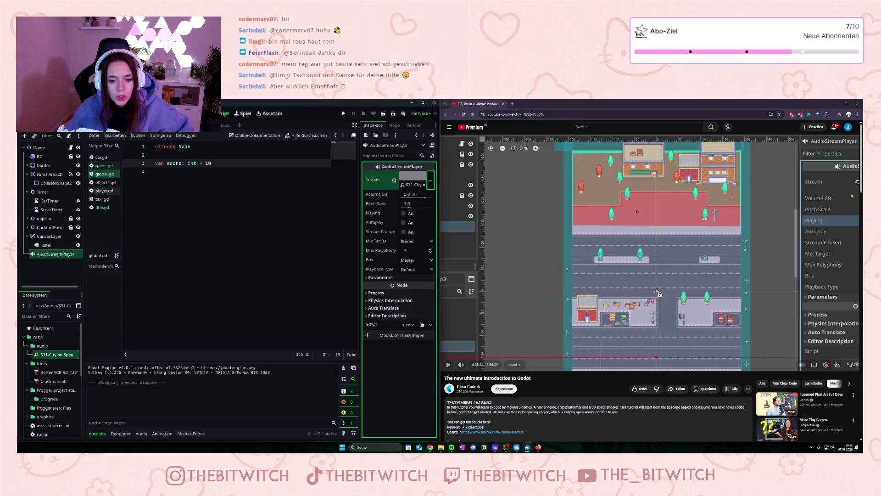
left_click(430, 180)
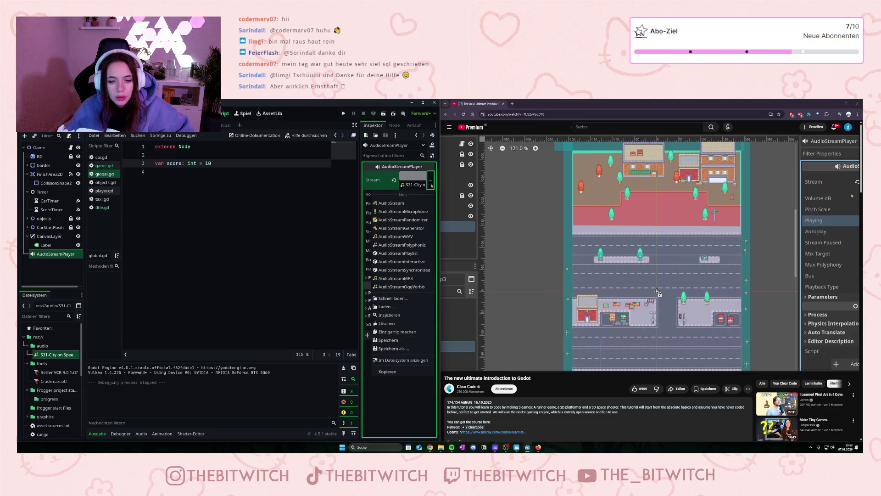
left_click(599, 275)
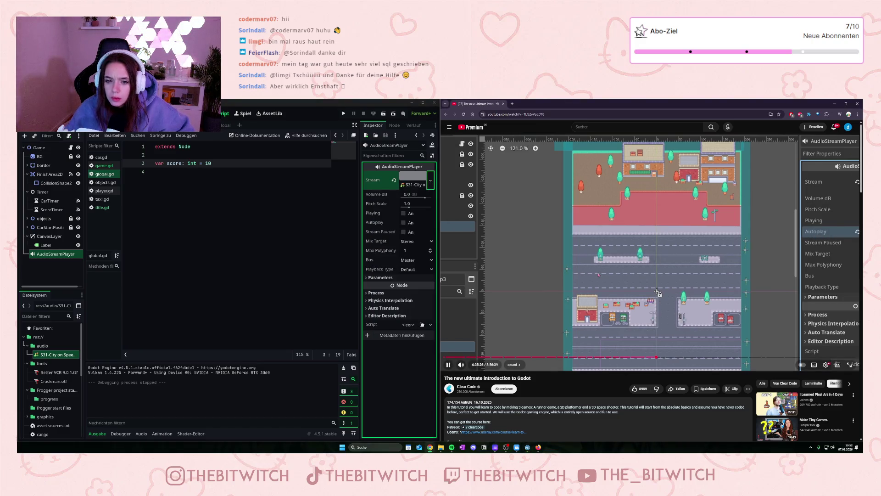
left_click(403, 222)
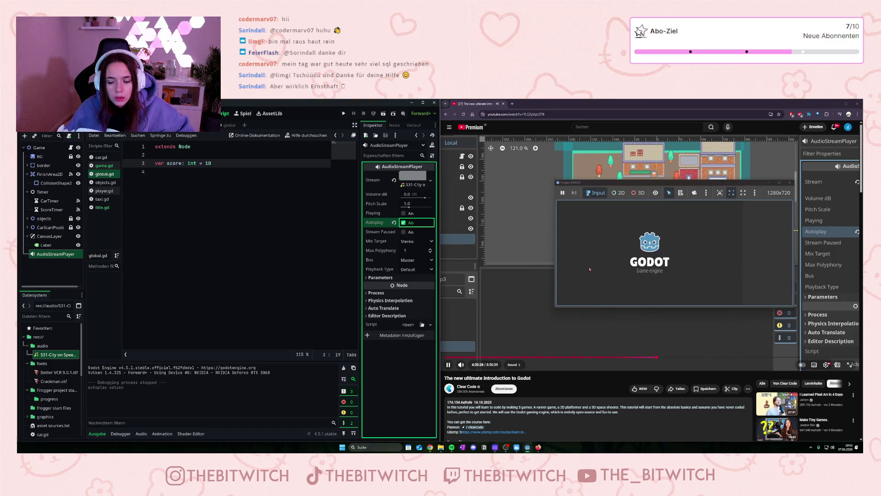
Play-test the game with F5, pausing and resuming it, then minimise the game window
key("F5")
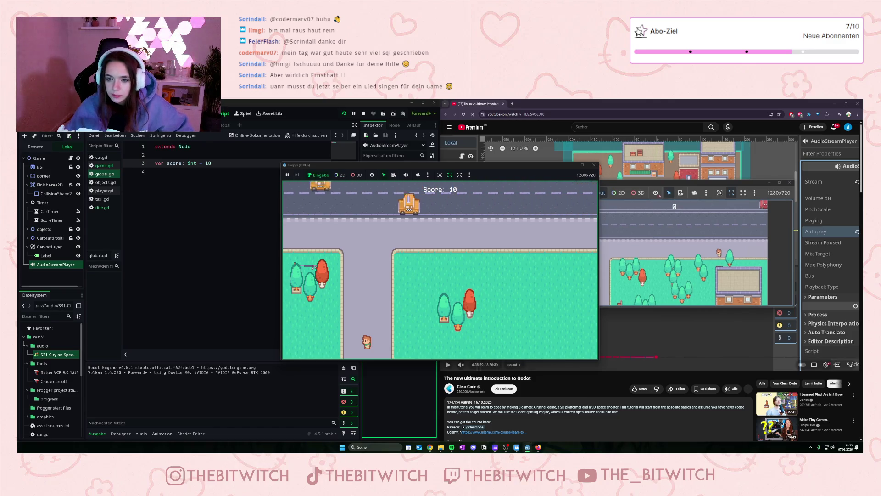
left_click(287, 174)
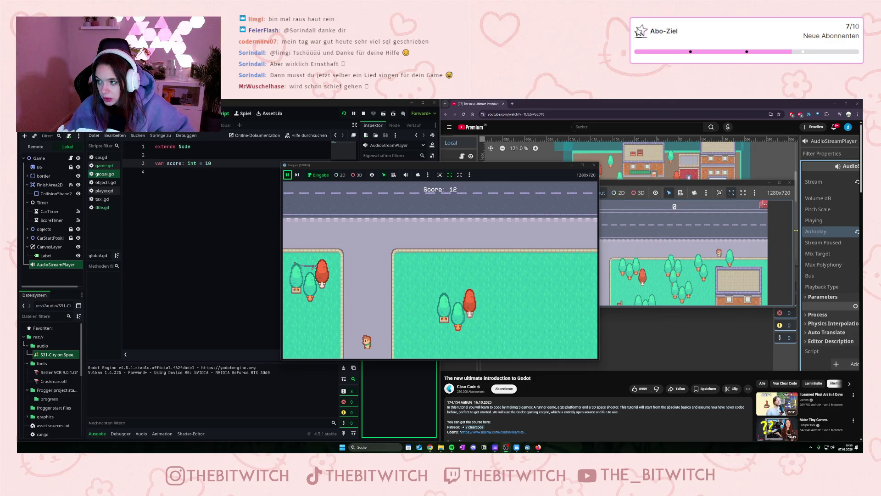
left_click(288, 175)
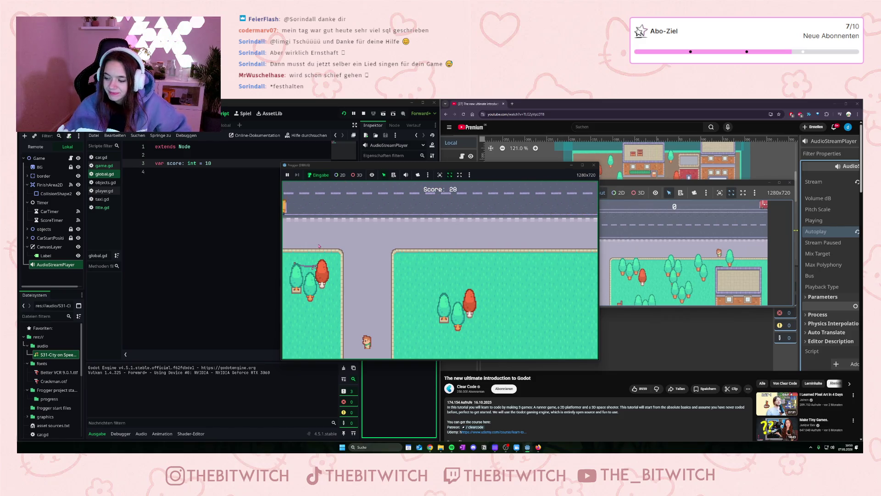
left_click(288, 176)
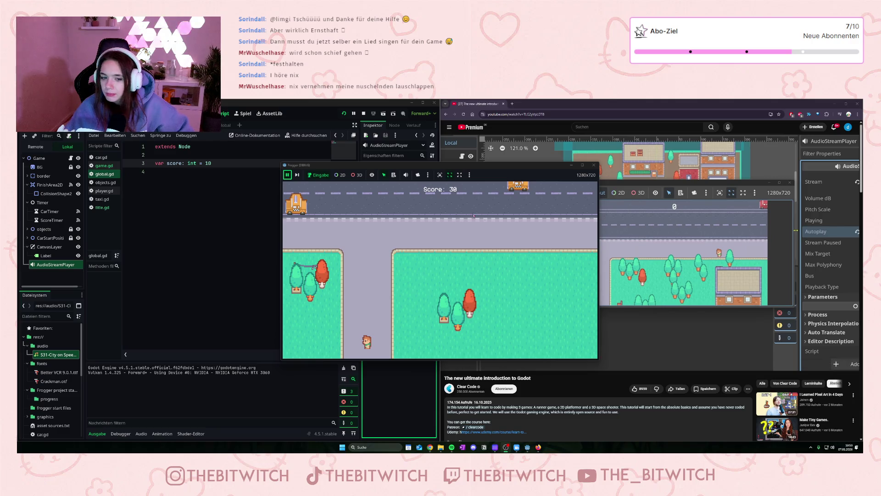
left_click(288, 175)
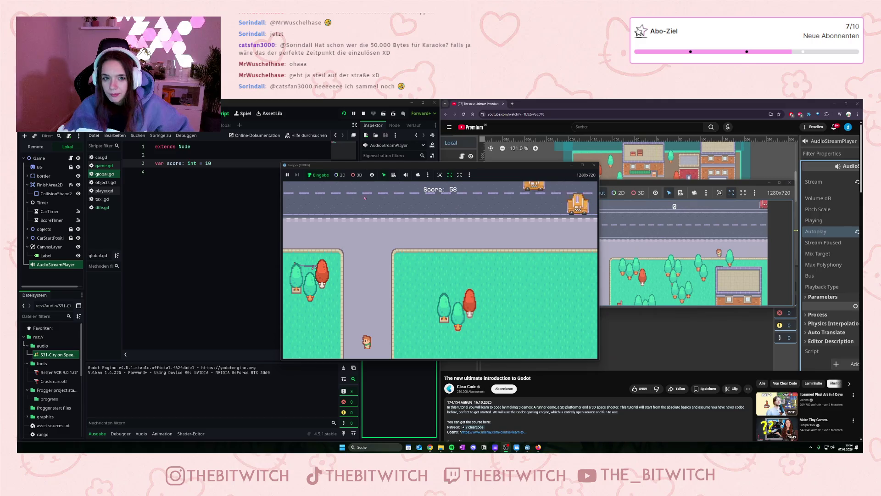
key("F7")
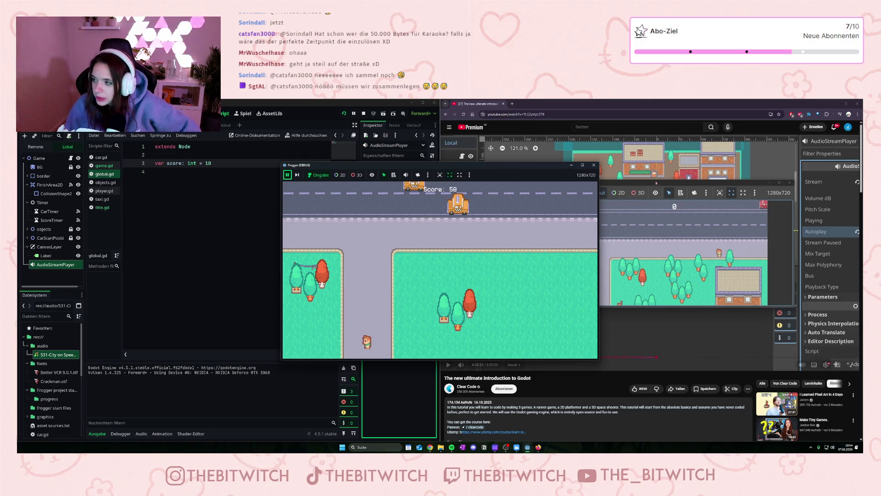
left_click(571, 165)
left_click(799, 228)
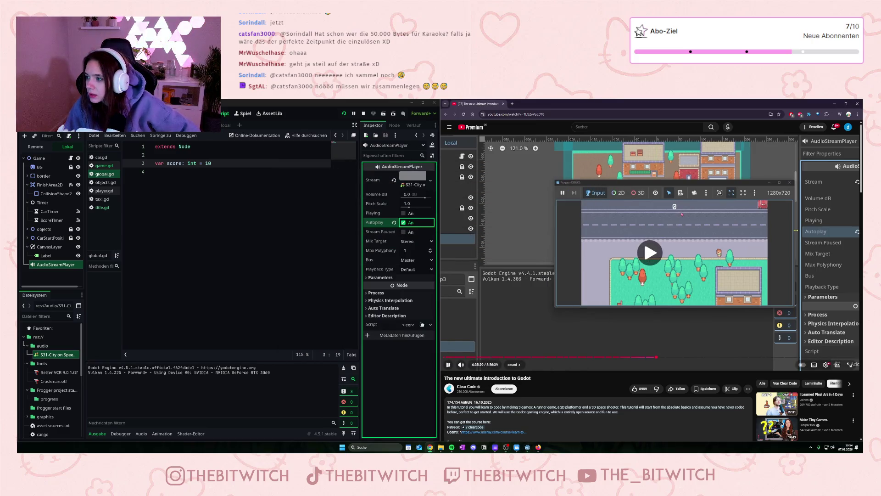
left_click(799, 228)
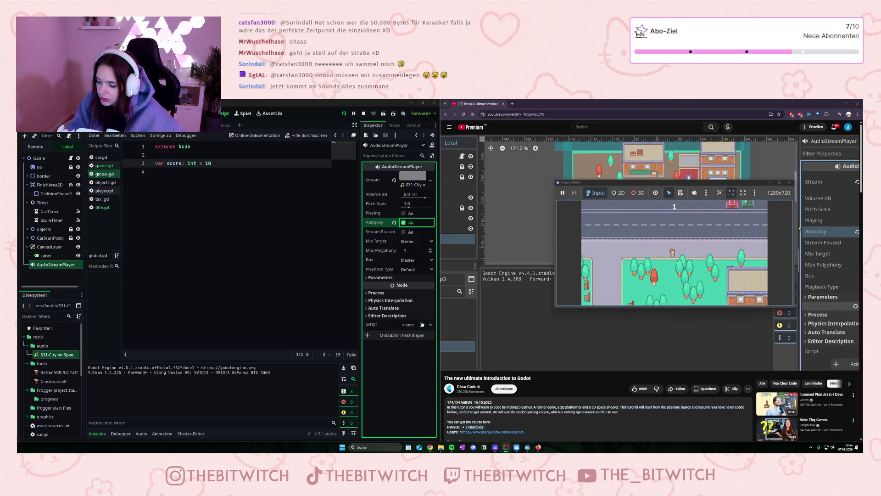
mouse_move(718, 146)
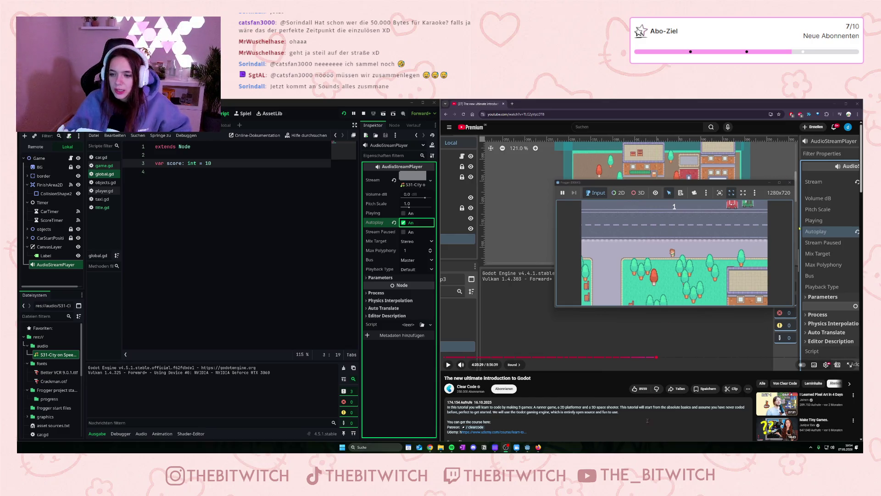
left_click(723, 339)
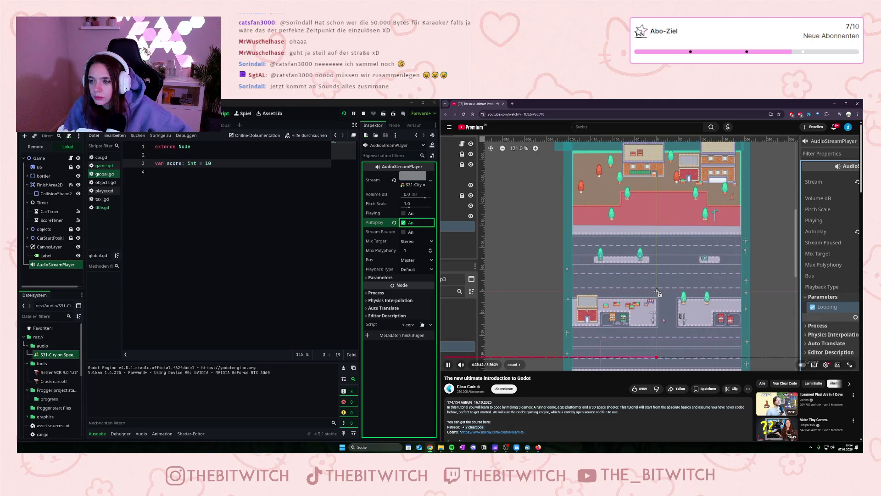
Expand the AudioStreamPlayer's Parameters and switch Looping on
left_click(752, 291)
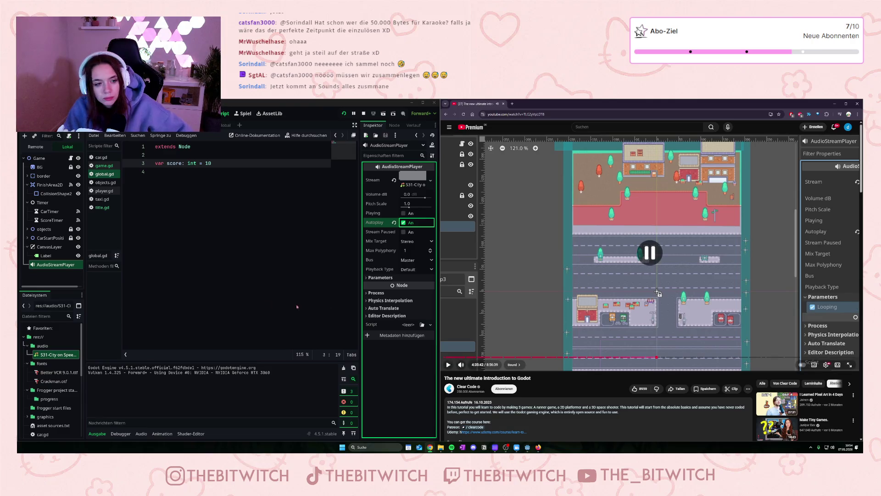
left_click(372, 277)
left_click(378, 286)
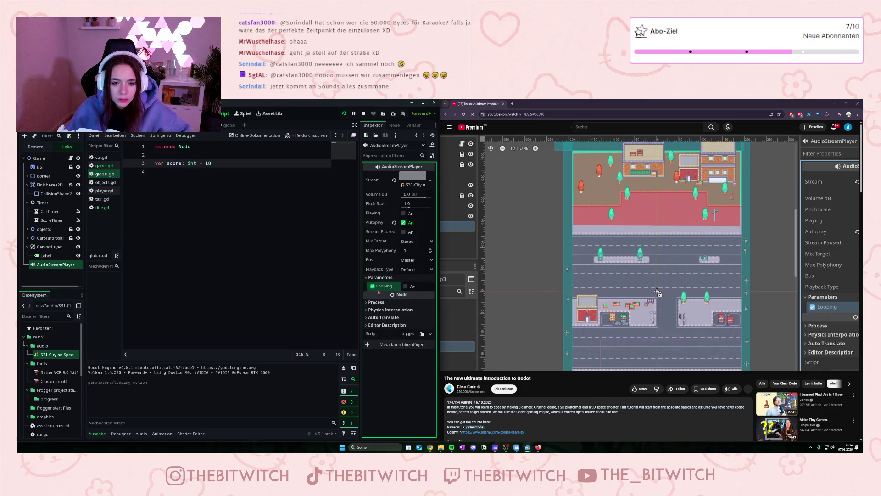
left_click(405, 286)
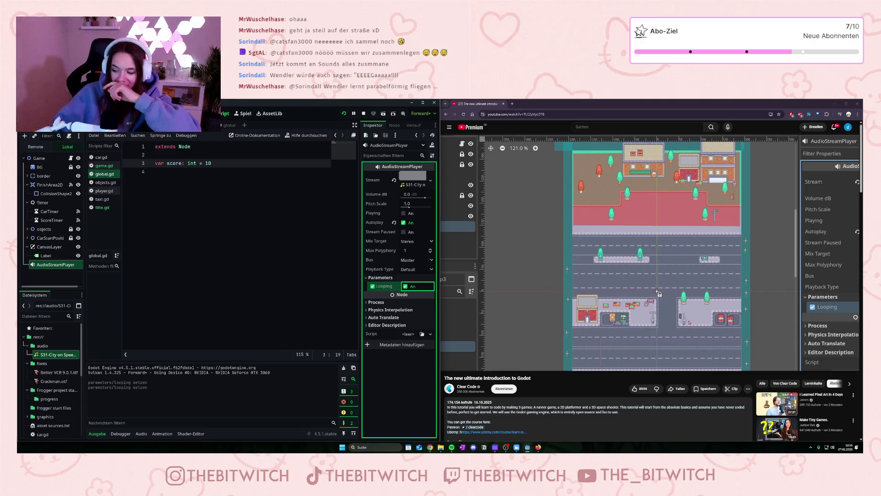
left_click(658, 293)
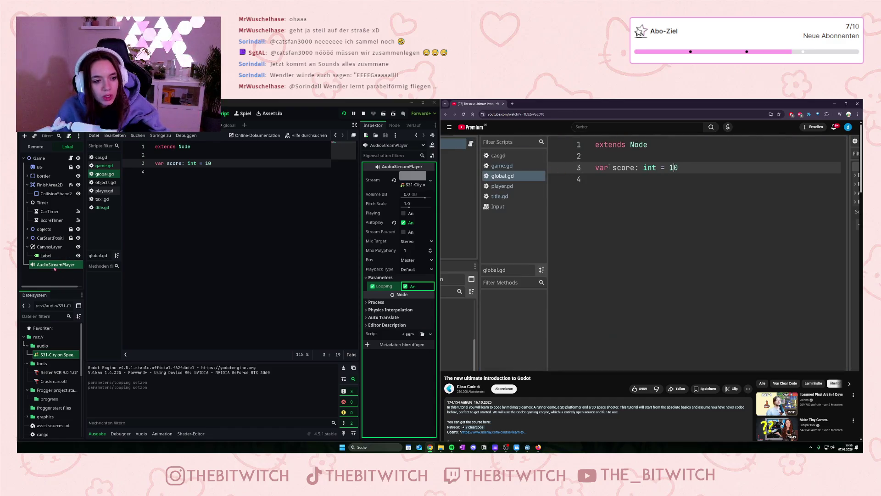
Cut the AudioStreamPlayer node out of the Game scene tree with Ctrl+X
right_click(55, 268)
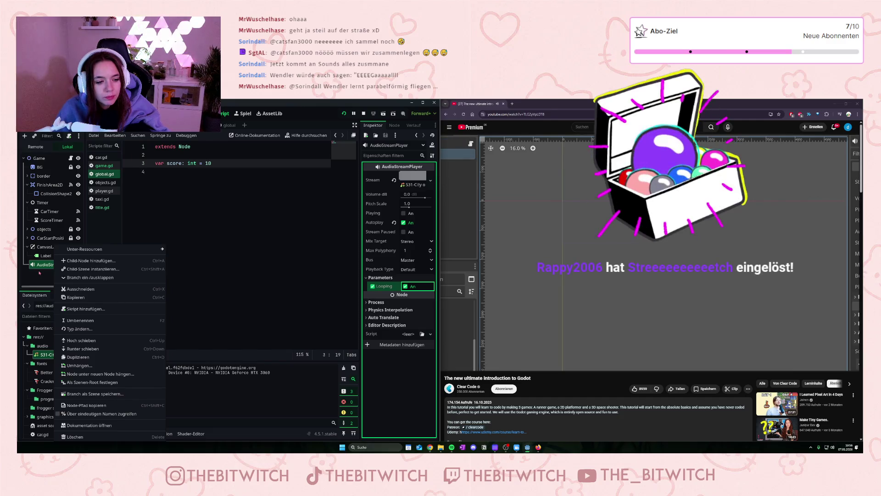
left_click(42, 270)
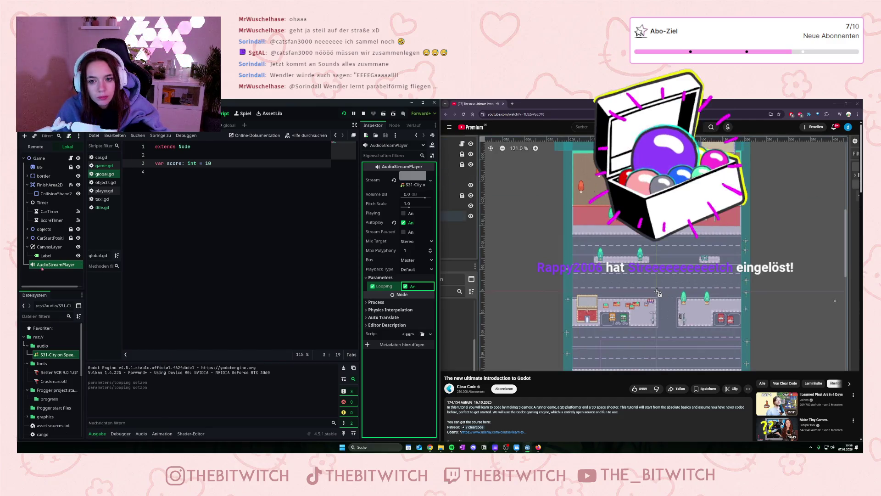
left_click(522, 272)
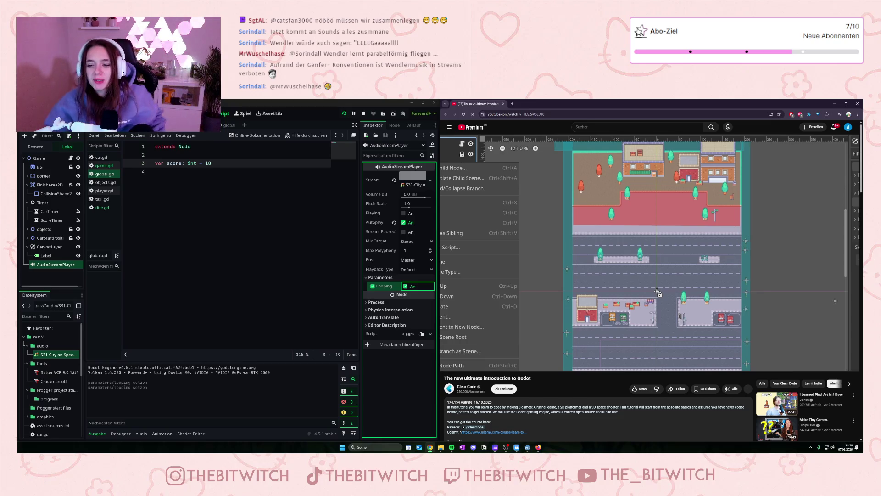
mouse_move(558, 265)
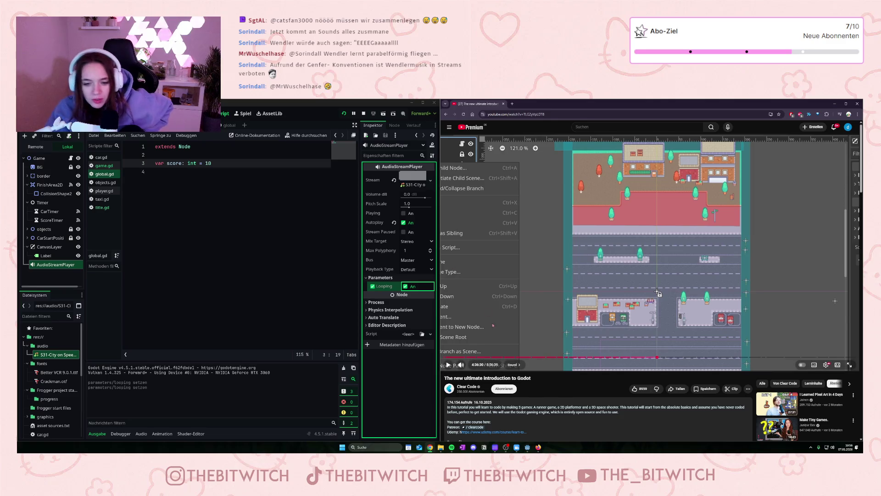
left_click(511, 280)
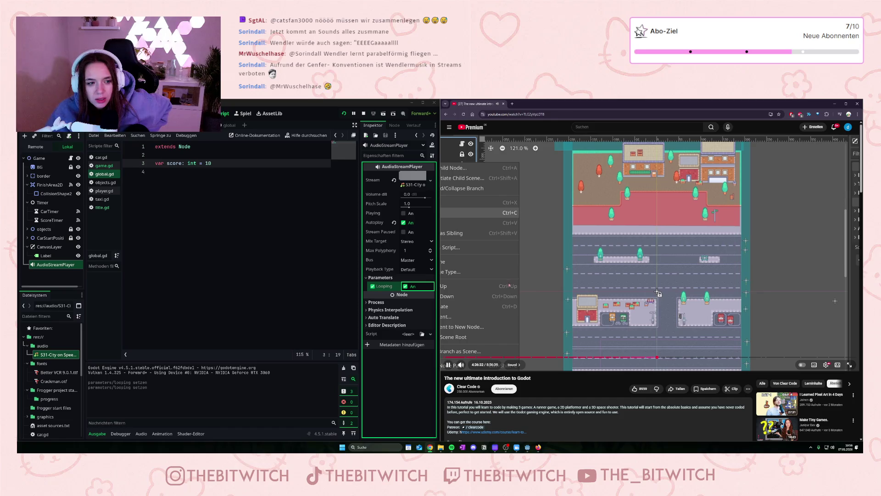
left_click(507, 285)
left_click(54, 272)
left_click(54, 264)
key("ctrl+x")
left_click(229, 125)
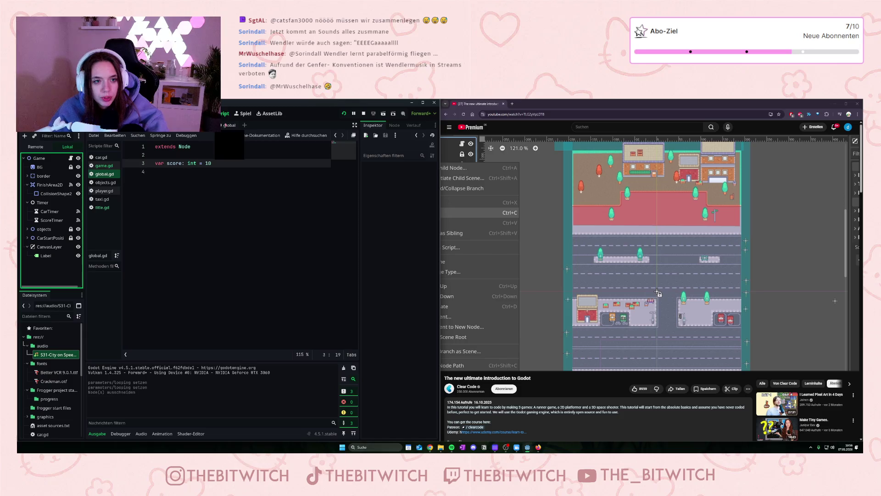
Paste the AudioStreamPlayer as a child of the Global root node
left_click(41, 181)
key("ctrl+v")
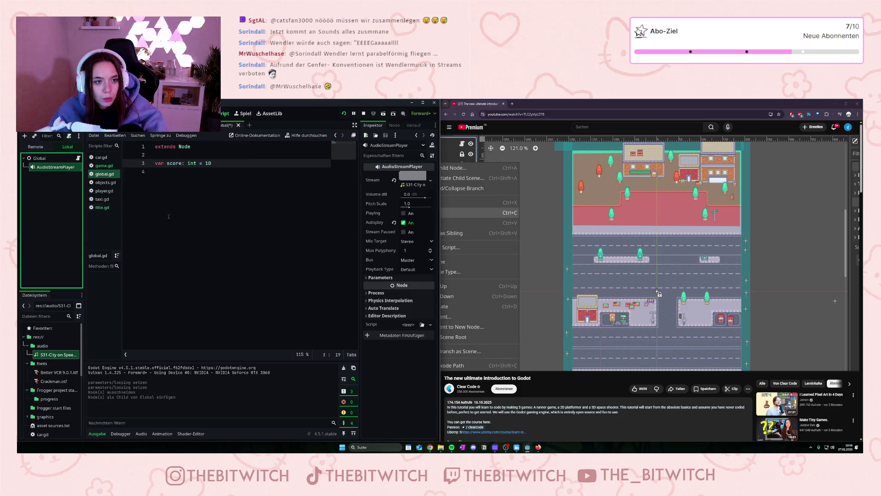
left_click(551, 273)
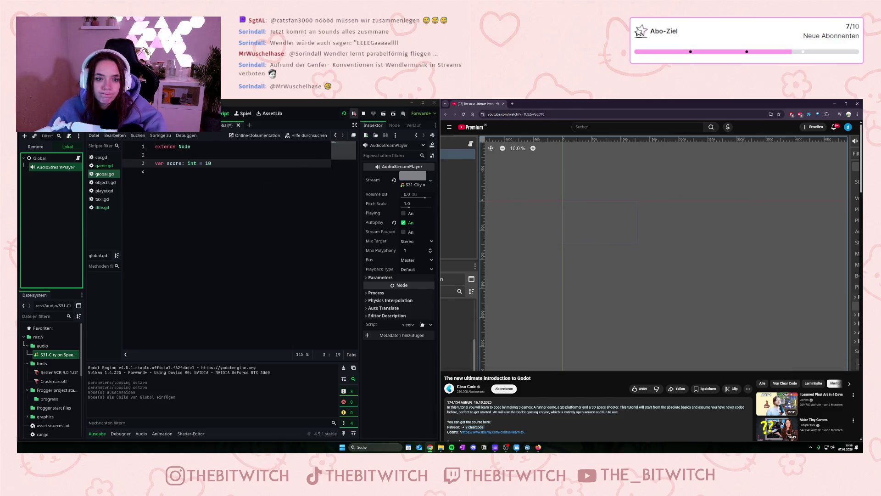
Restart the game and move the player through traffic to check the music continues
left_click(363, 113)
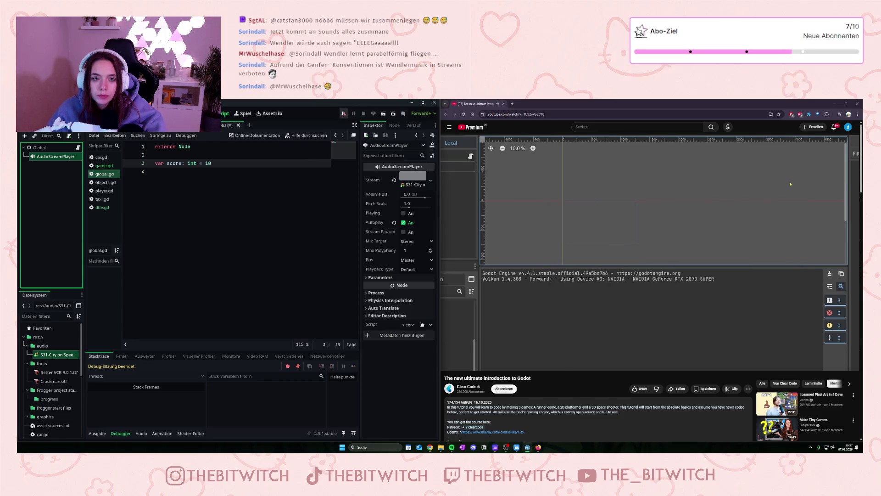
left_click(344, 112)
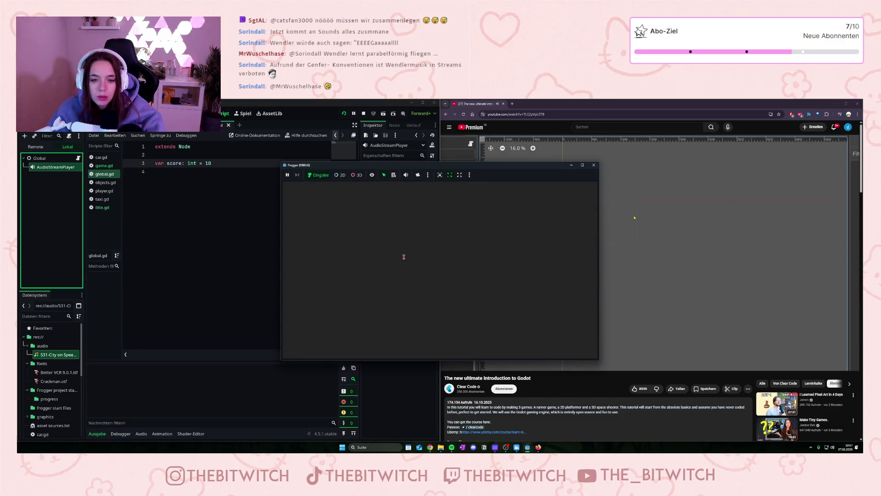
key("Up")
key("Right")
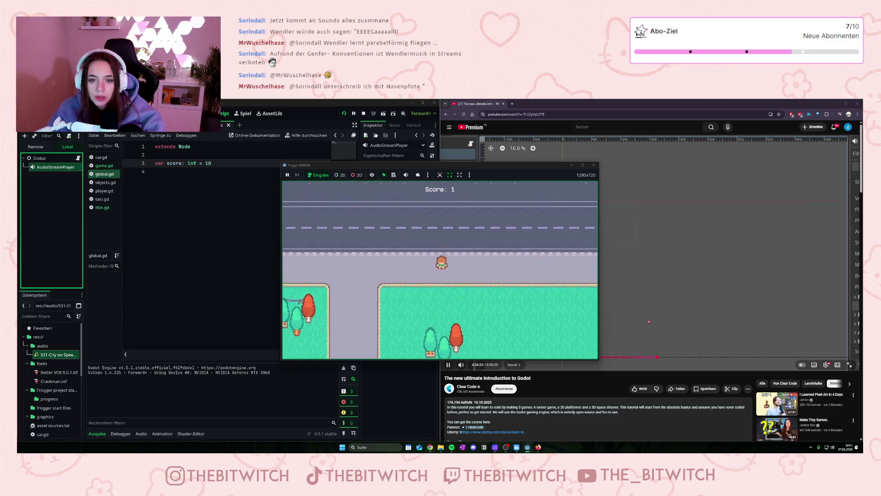
key("Up")
key("Up")
key("Up")
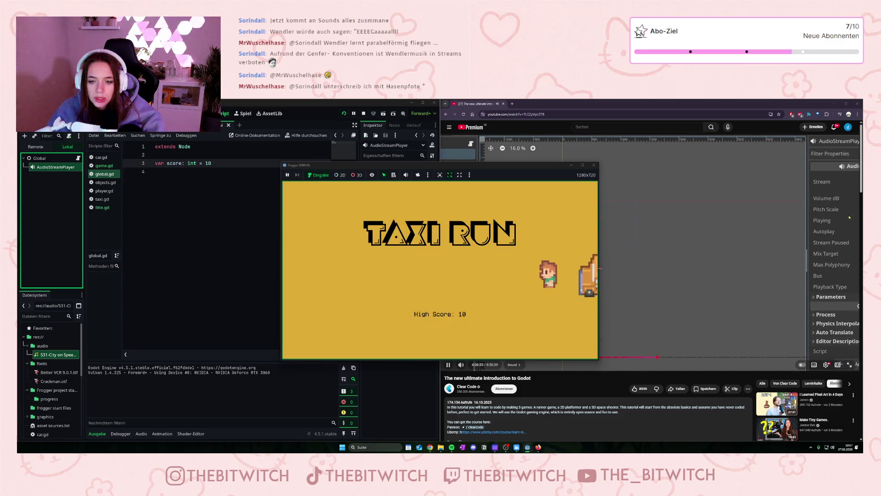
key("F8")
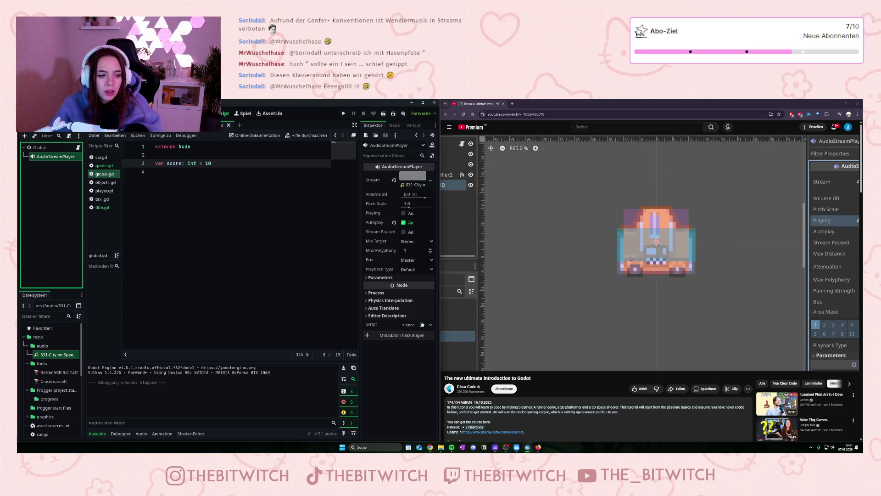
scroll(30, 399, "down", 2)
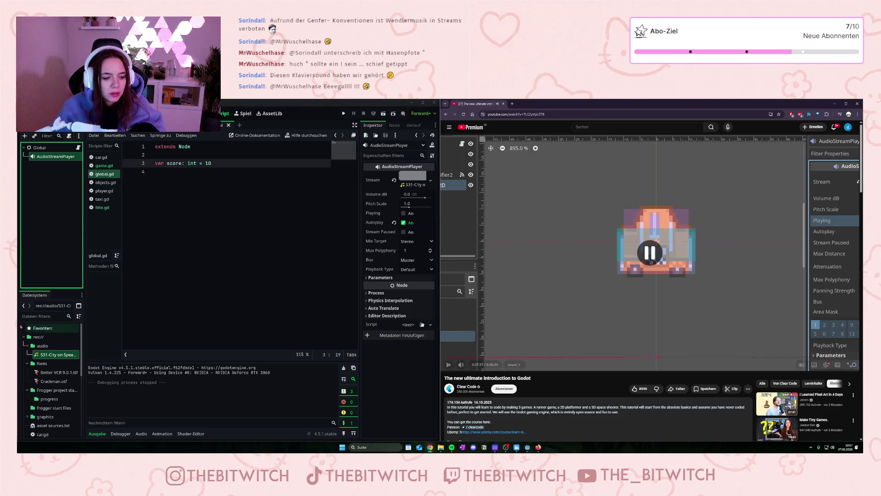
scroll(30, 399, "down", 8)
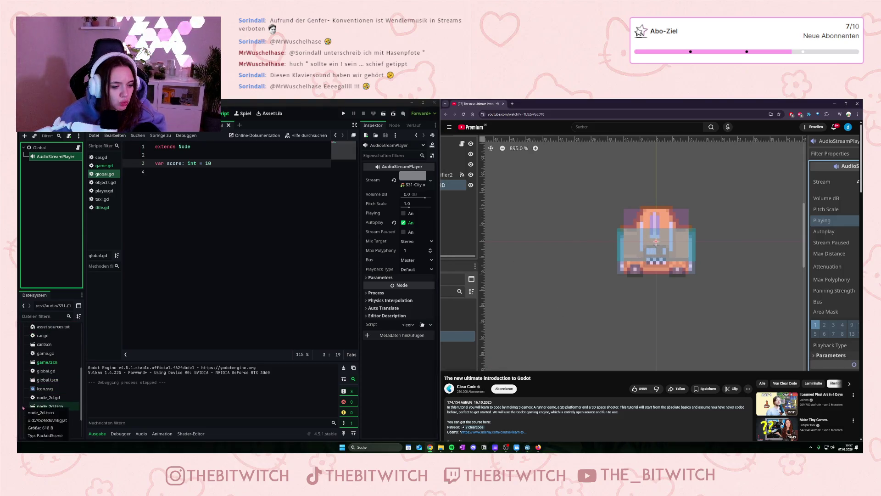
scroll(24, 411, "up", 5)
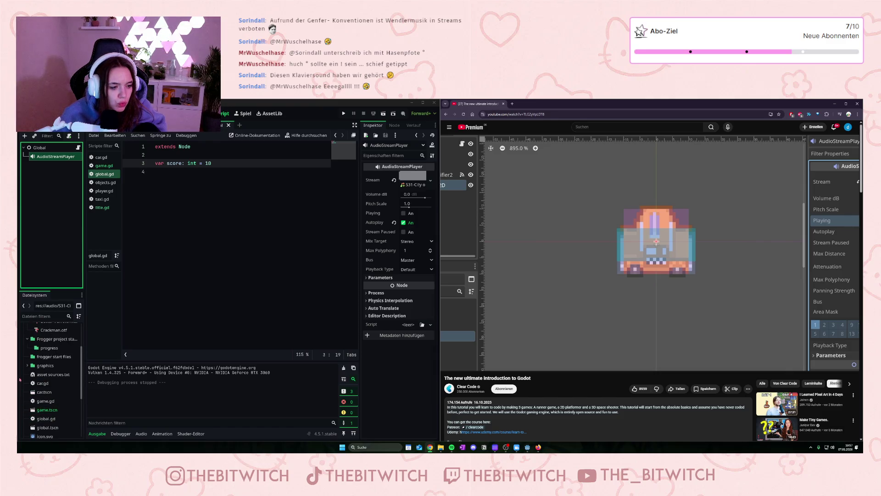
scroll(25, 367, "up", 2)
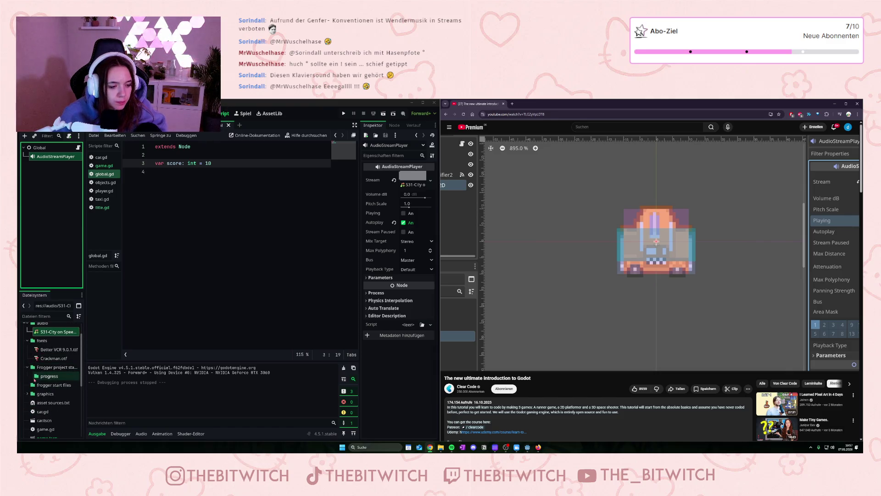
scroll(36, 367, "up", 3)
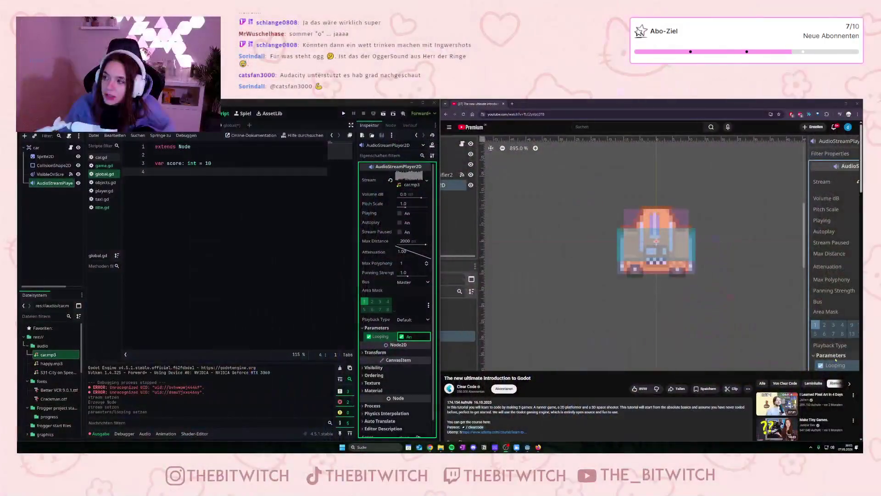
Give the car's AudioStreamPlayer2D car.mp3, Max Distance 2000 and Looping on
mouse_move(627, 224)
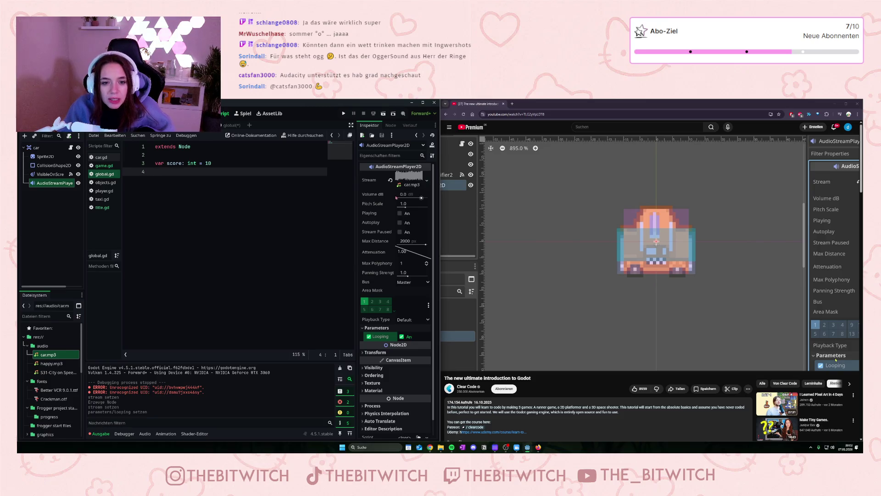
Toggle Playing to preview the car engine sound once, then switch to the Global scene
left_click(400, 213)
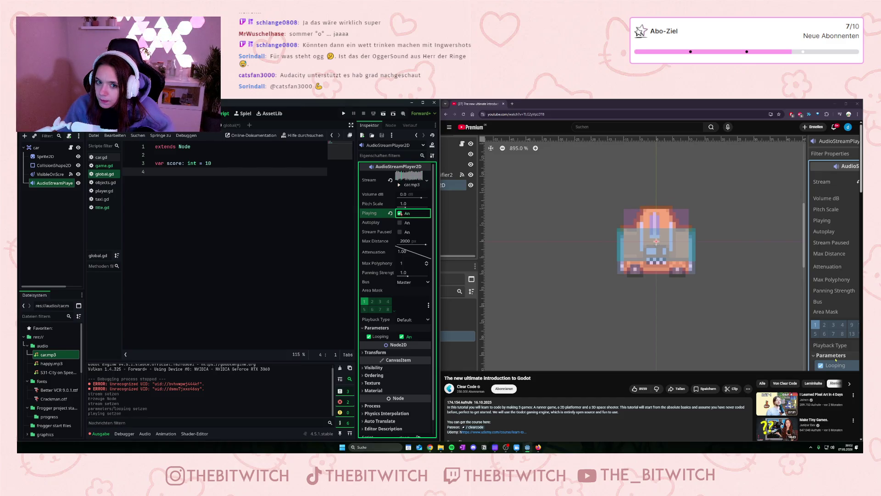
left_click(400, 213)
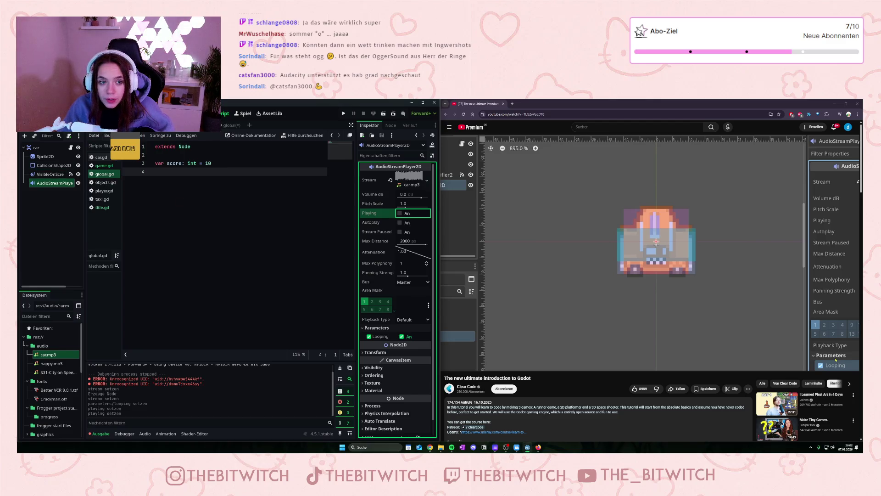
left_click(229, 125)
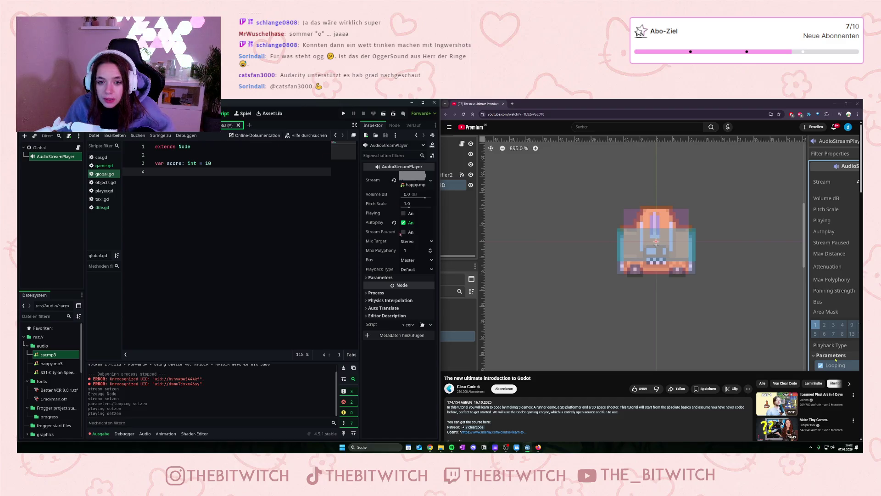
left_click(403, 214)
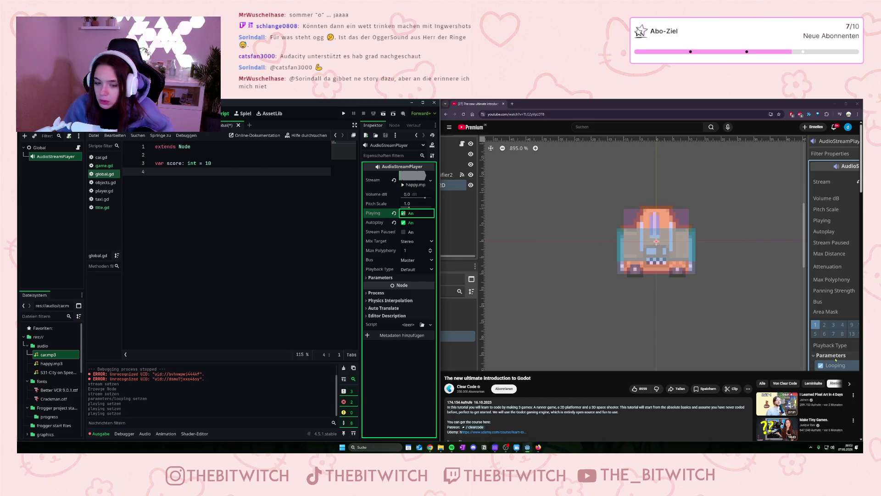
left_click(403, 213)
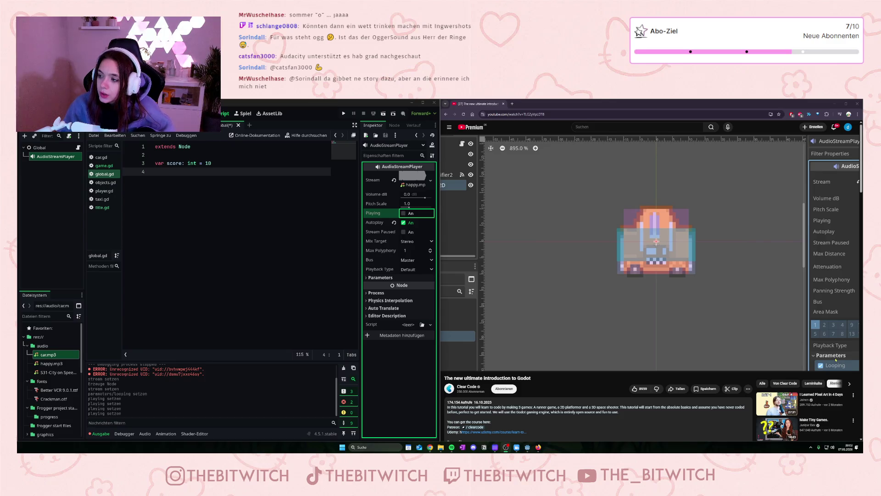
left_click(615, 278)
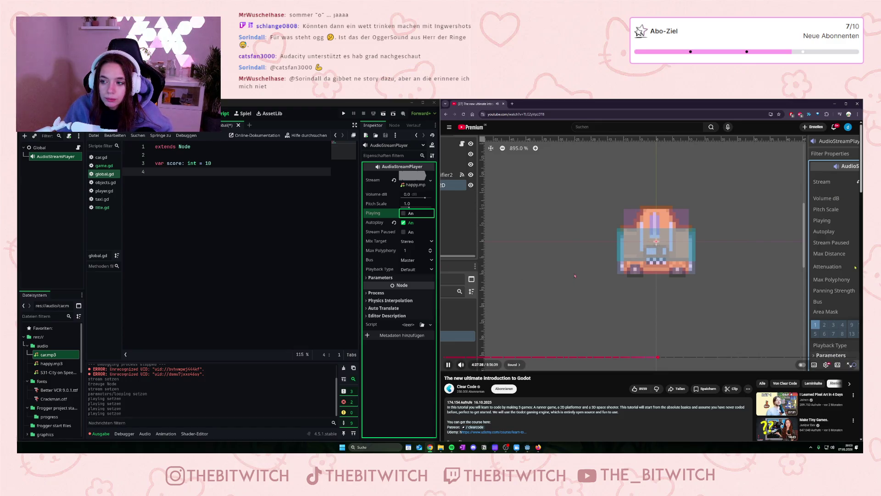
left_click(574, 275)
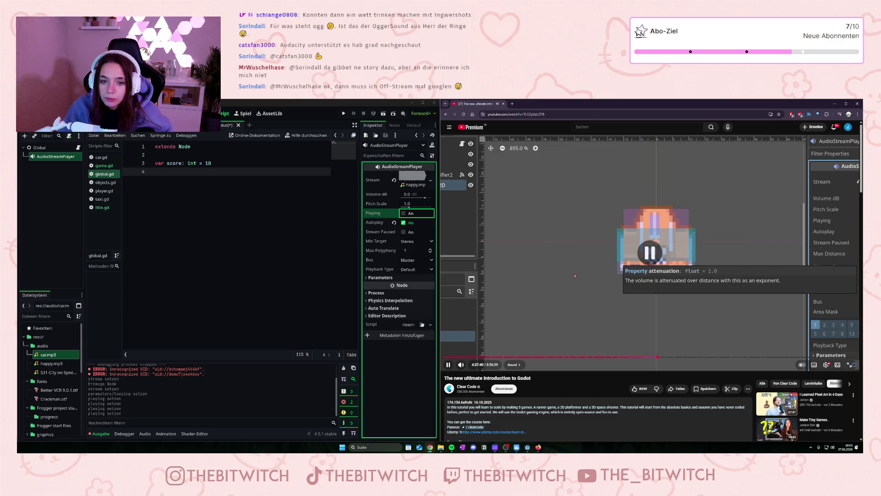
left_click(580, 279)
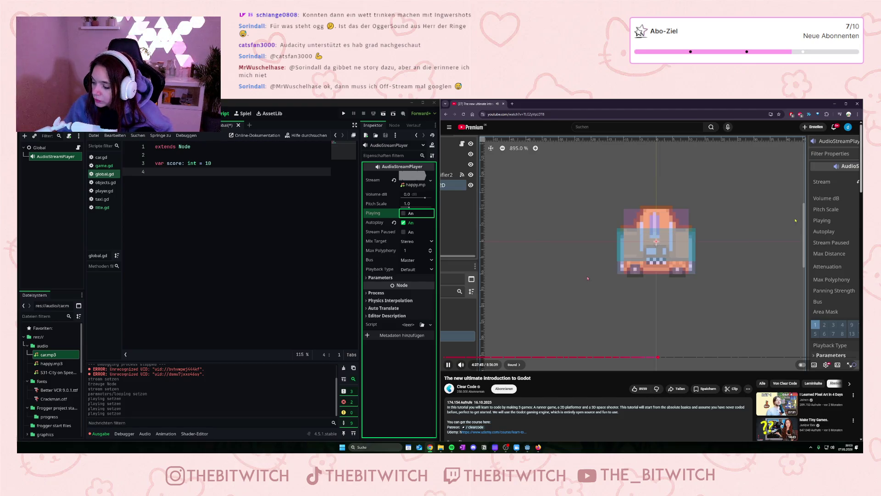
left_click(602, 263)
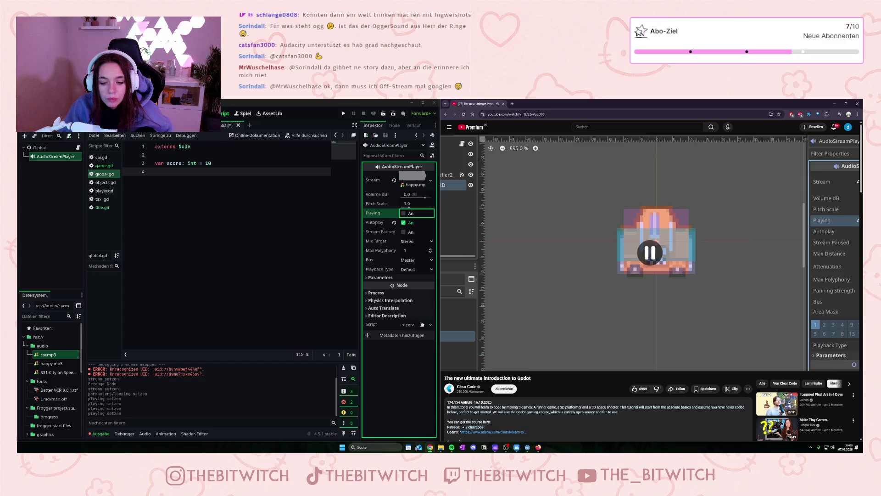
left_click(670, 333)
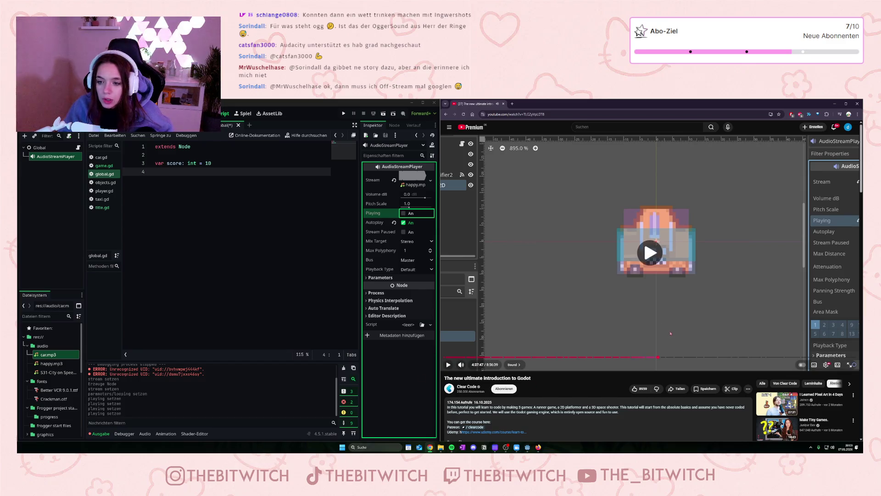
left_click(671, 296)
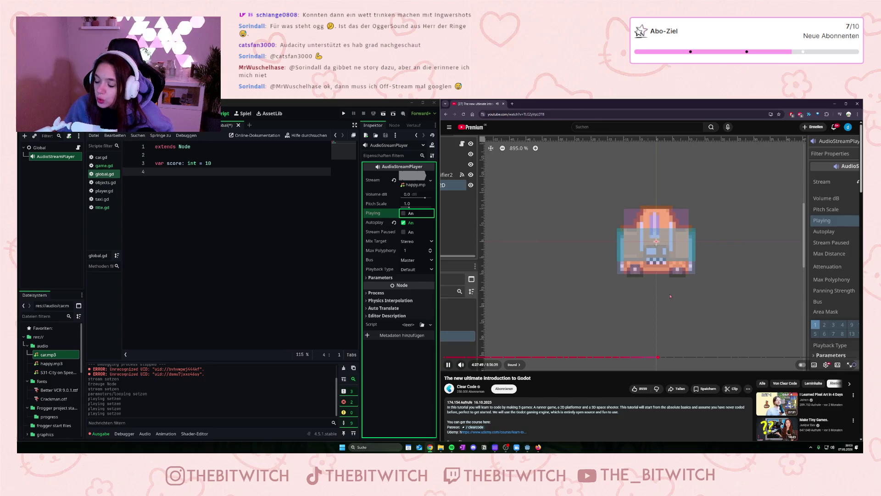
left_click(670, 296)
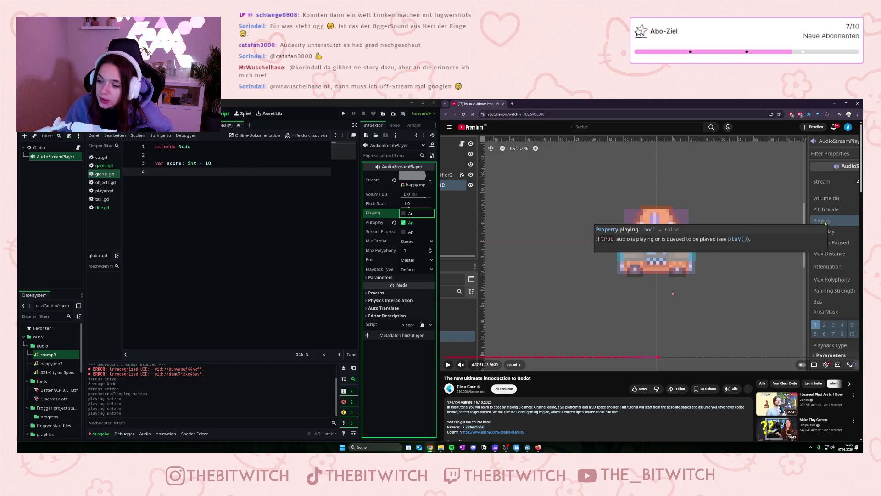
left_click(682, 288)
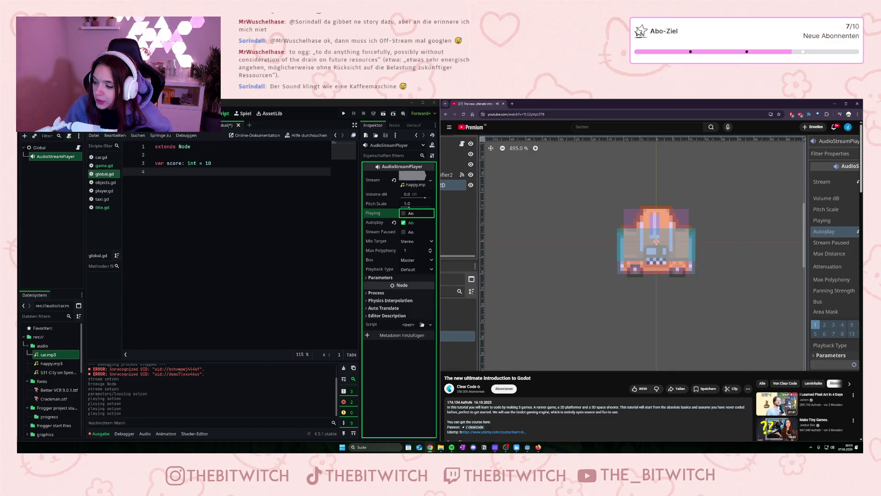
key("F5")
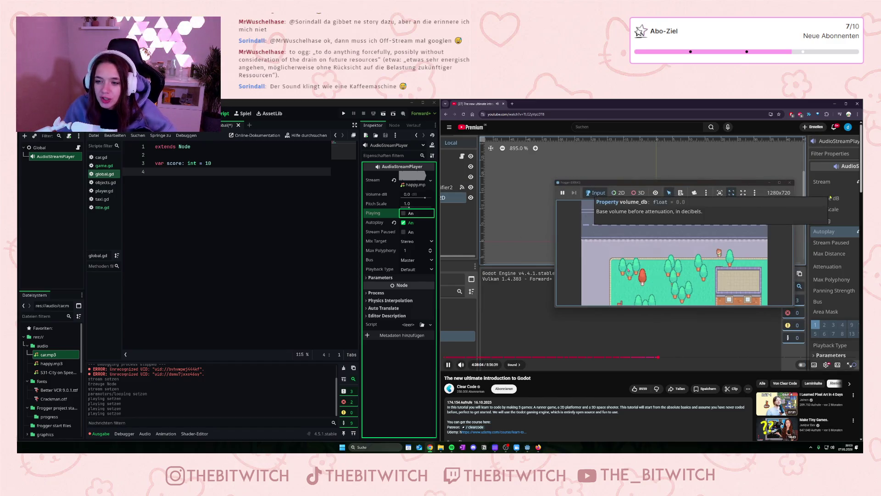
Lower the Global music player's Volume dB to -20, then switch to the car scene
key("Down")
key("Left")
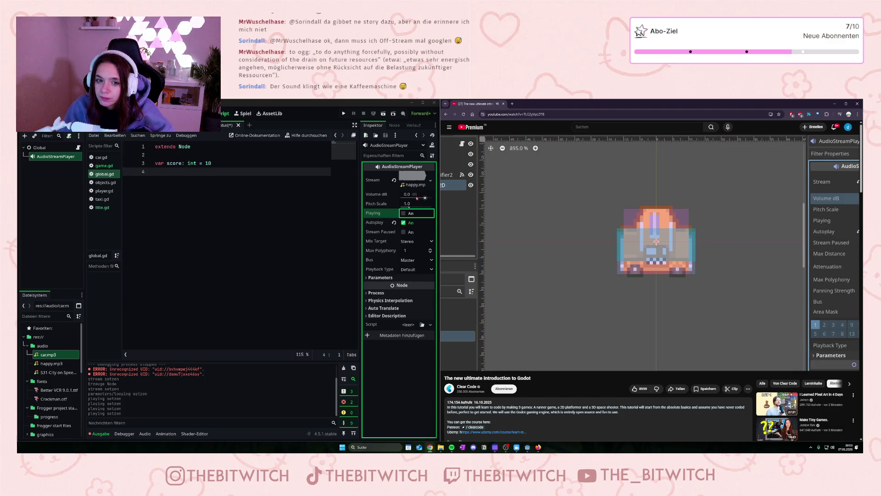
left_click(415, 196)
left_click(402, 196)
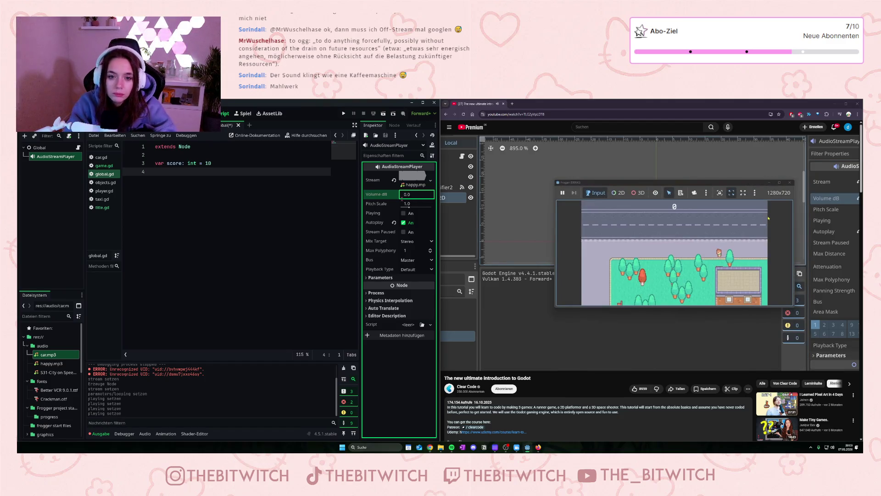
type("-2")
key("Return")
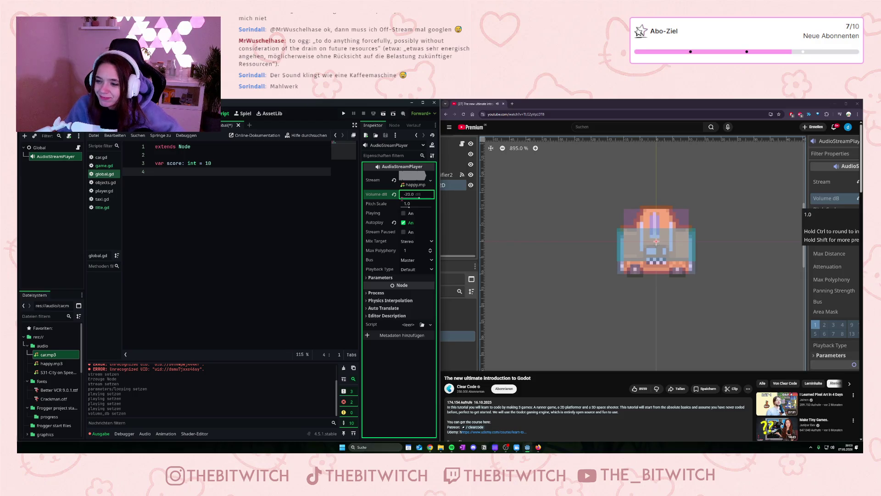
left_click(593, 203)
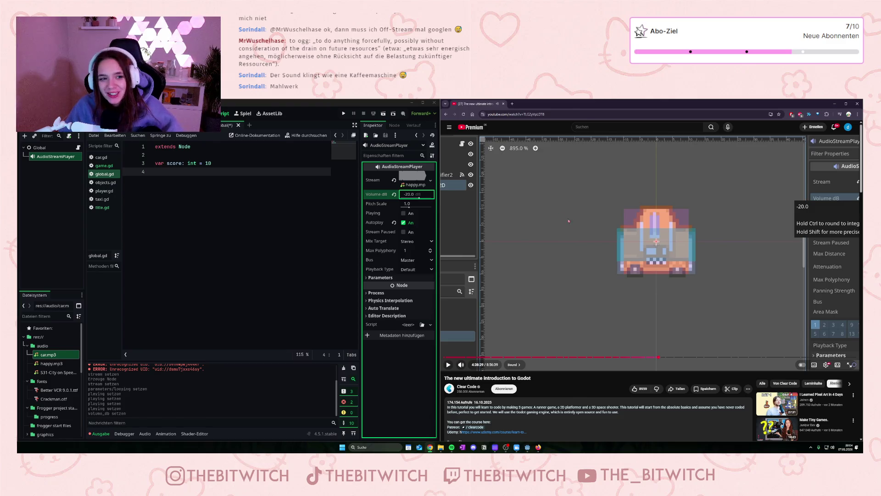
left_click(202, 125)
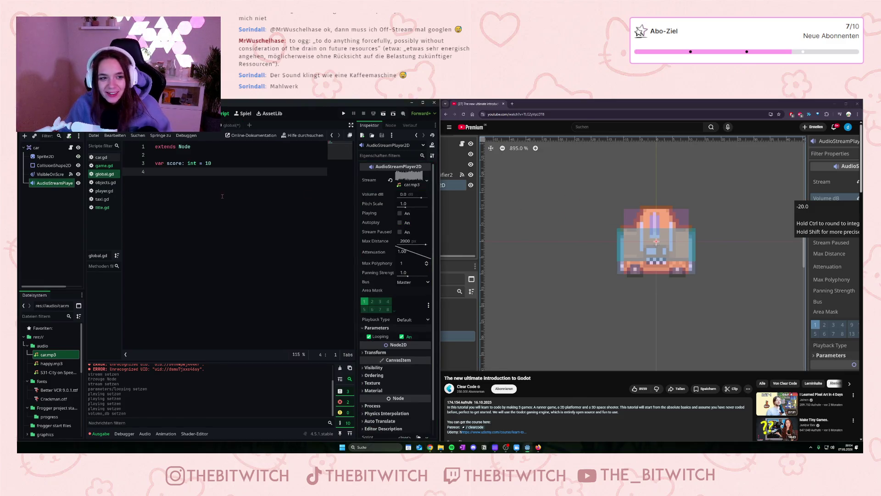
Switch back to the Global scene and save it with Ctrl+S
mouse_move(783, 275)
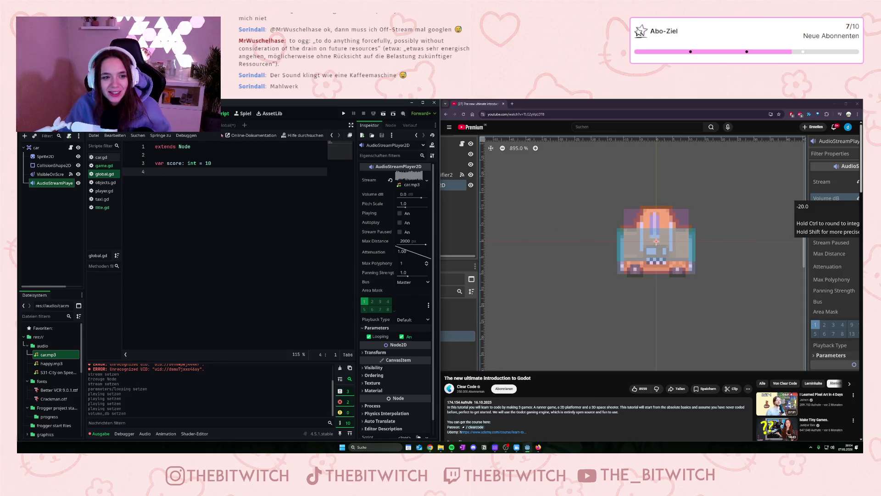
left_click(225, 125)
key("ctrl+s")
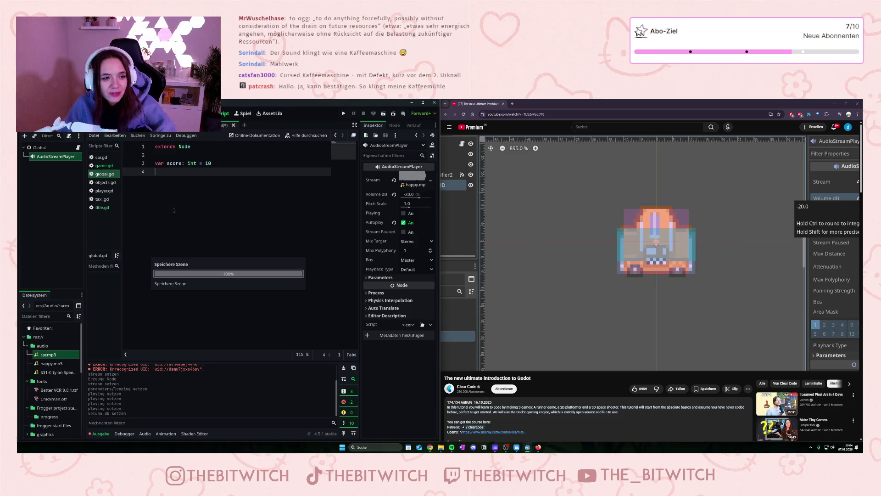
mouse_move(574, 248)
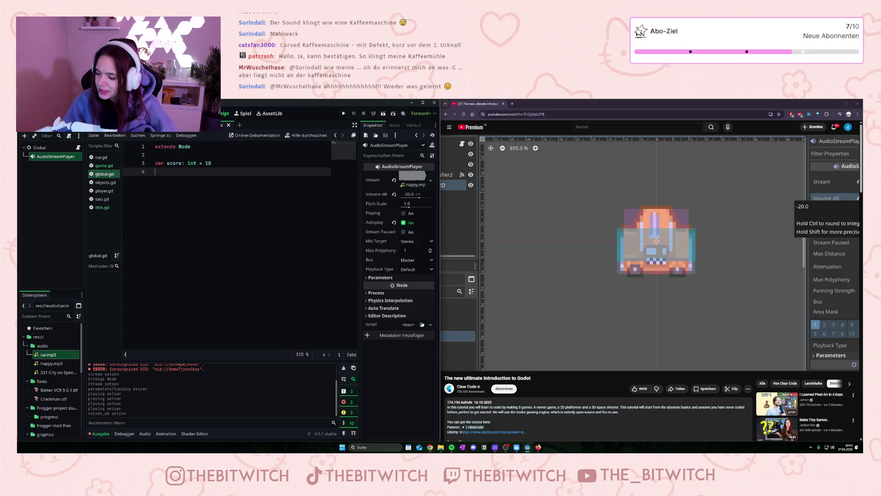
Play and pause the tutorial video to follow the next instructions
left_click(647, 252)
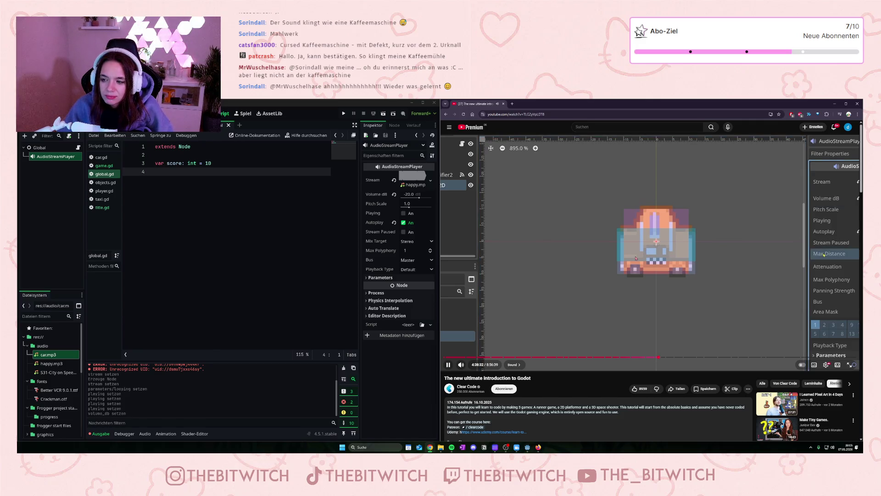
left_click(635, 260)
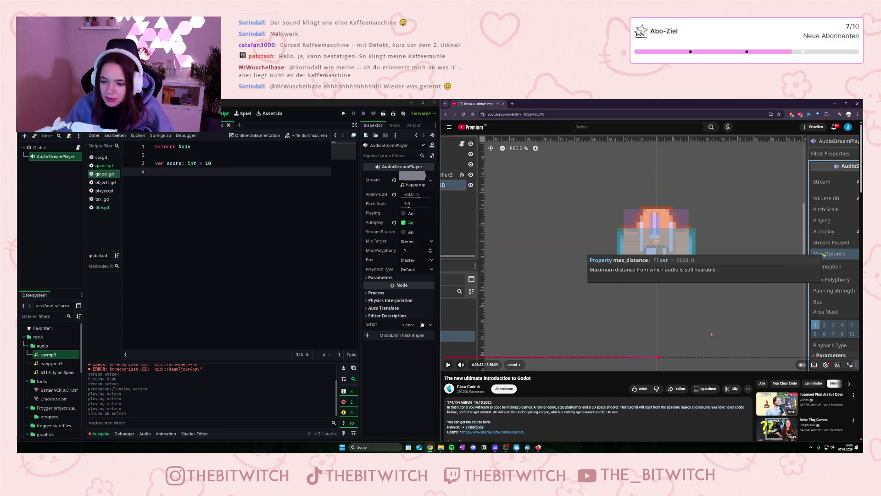
key("space")
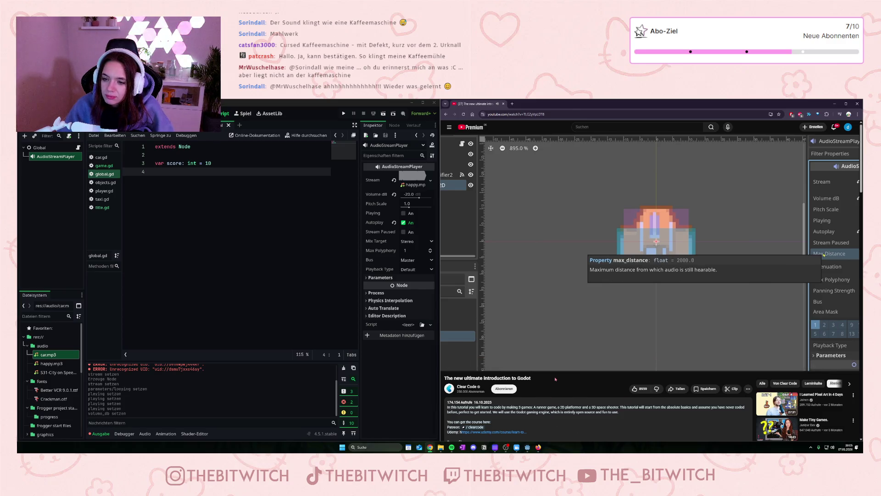
left_click(539, 314)
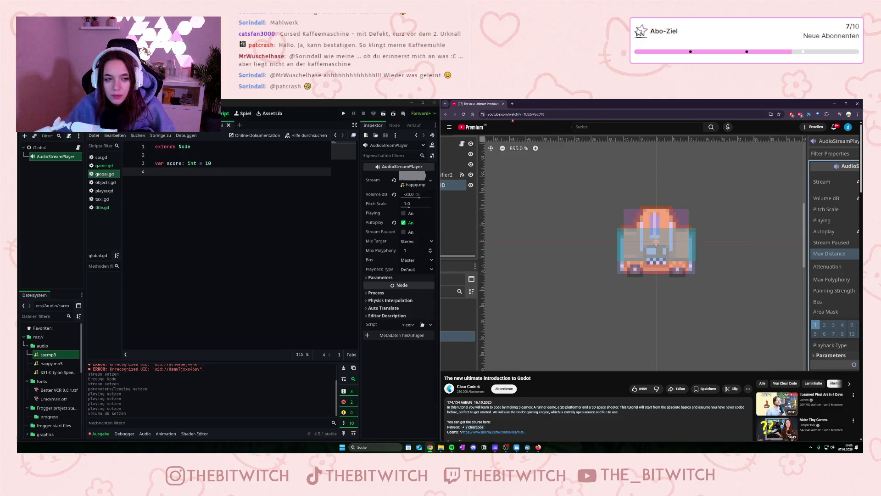
Open the Game scene and view car.gd, then game.gd's finish-area score check
left_click(202, 124)
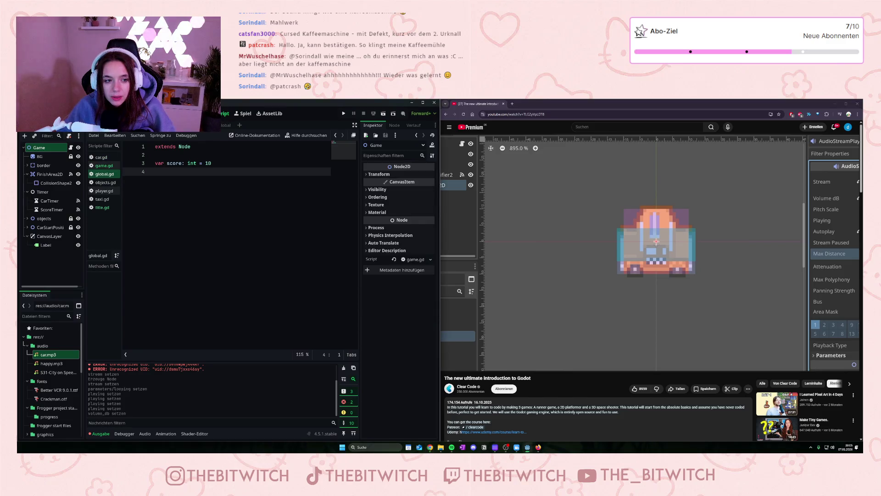
left_click(101, 157)
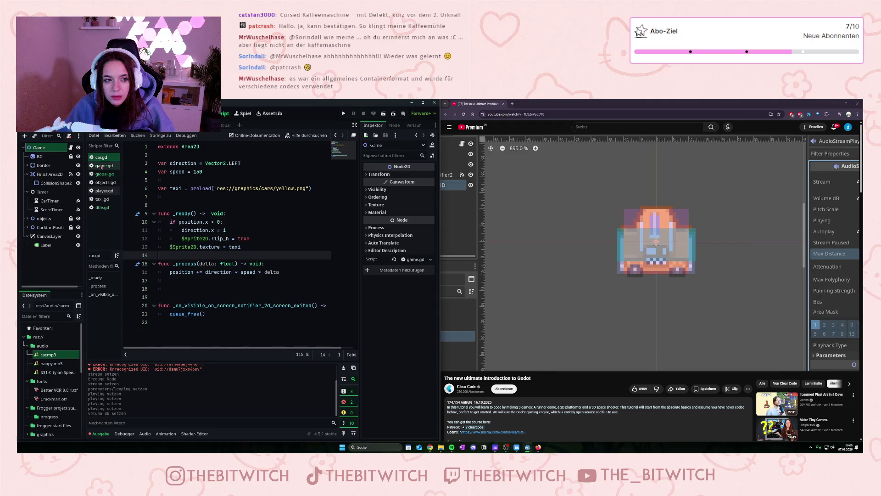
left_click(103, 165)
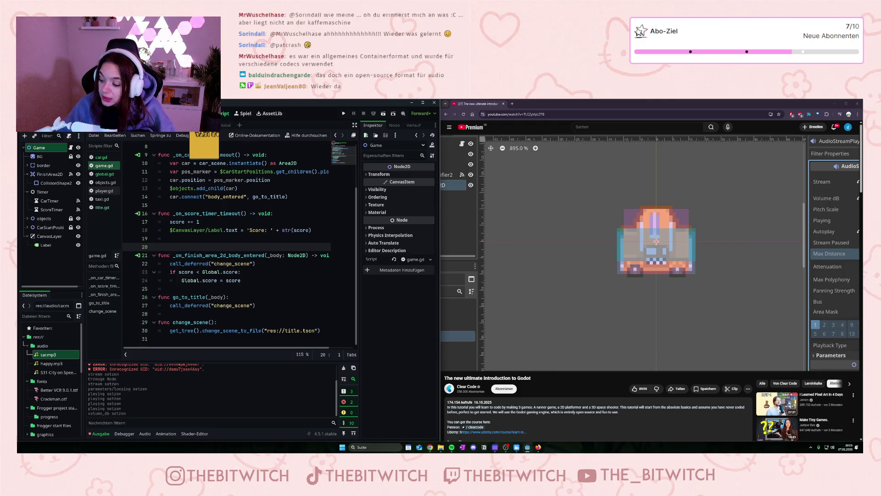
left_click(506, 304)
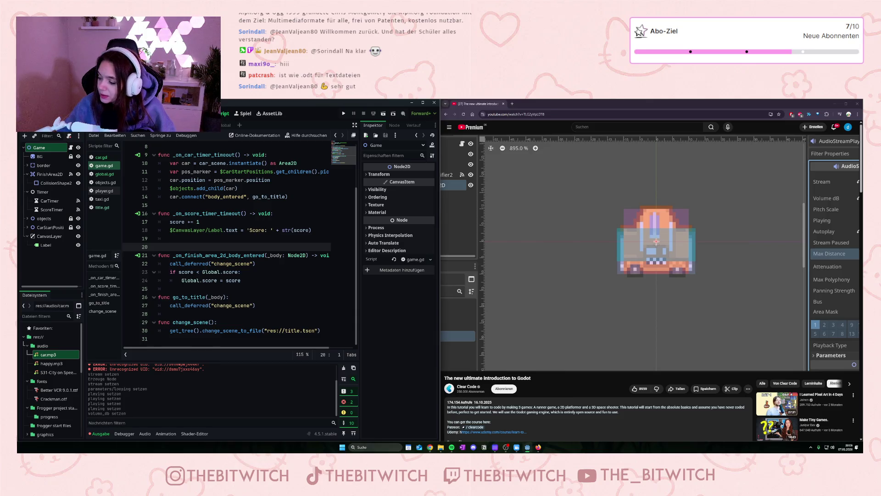
mouse_move(582, 235)
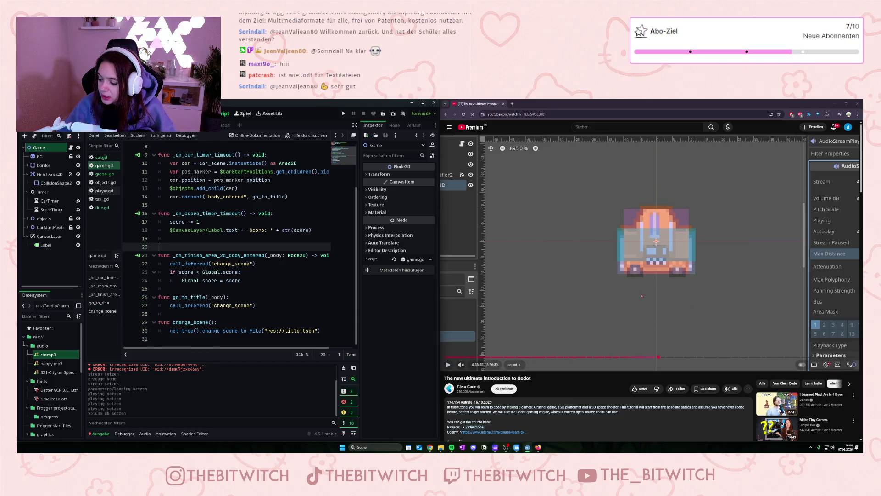
left_click(571, 239)
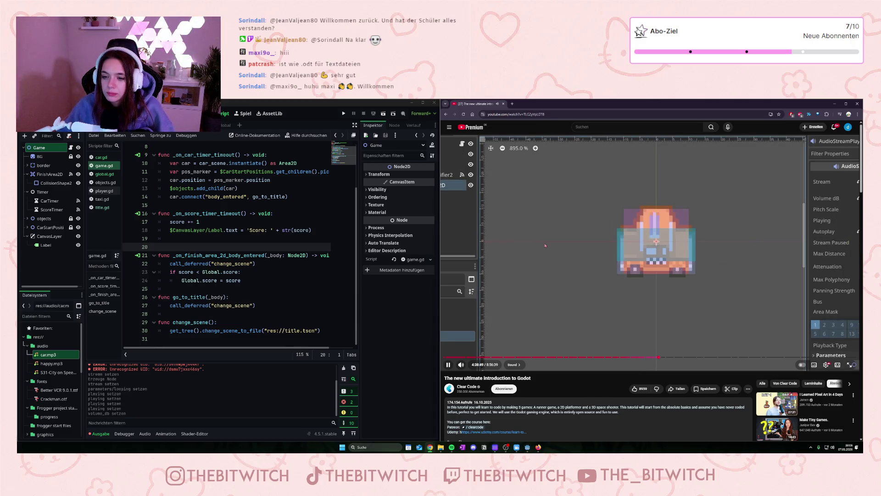
left_click(582, 217)
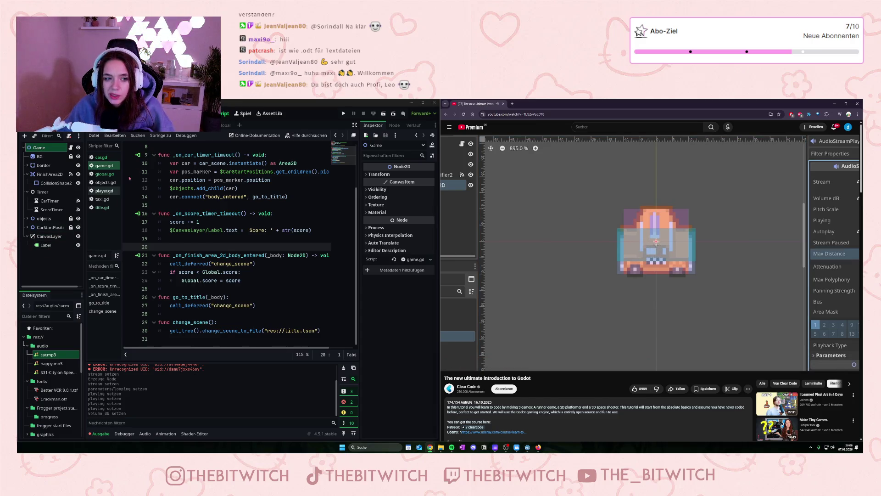
Set the car audio player's Max Distance to about 35-37 and run the game to test
left_click(184, 125)
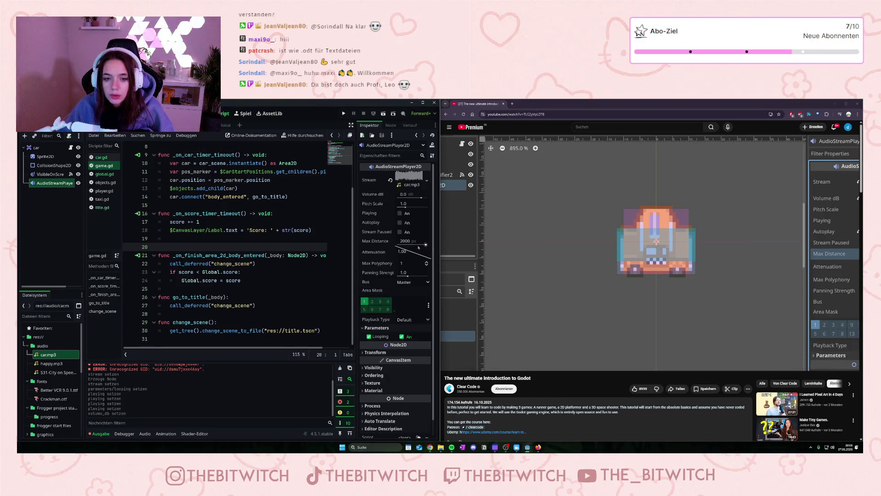
left_click_drag(425, 244, 410, 247)
key("F5")
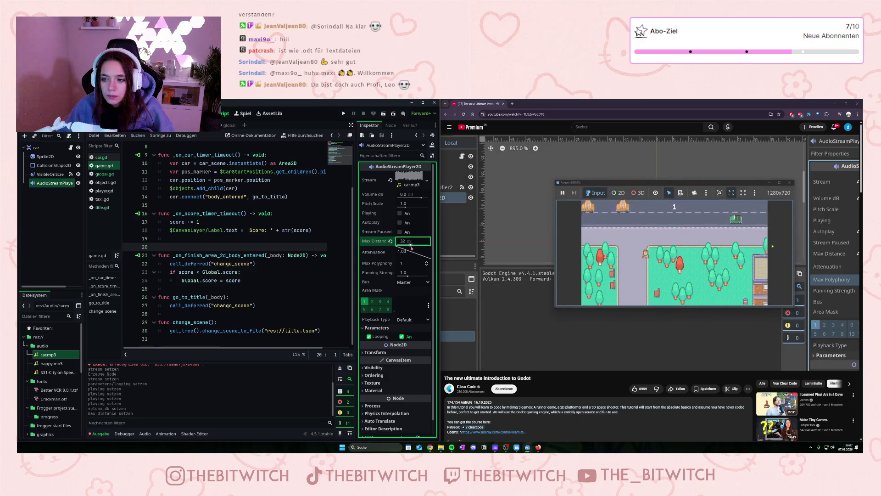
left_click_drag(411, 247, 407, 245)
Raise the engine sound's attenuation to about 1.10 and Max Distance to 46, then rerun the game
key("XF86AudioPlay")
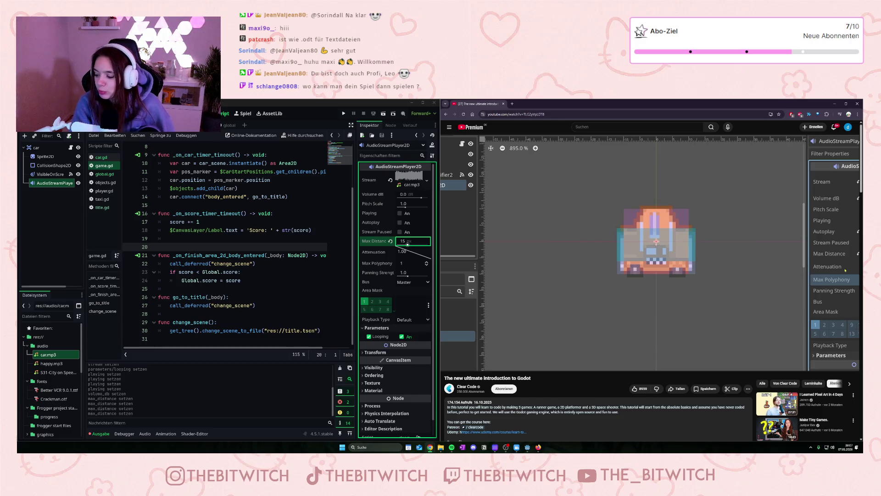
mouse_move(746, 293)
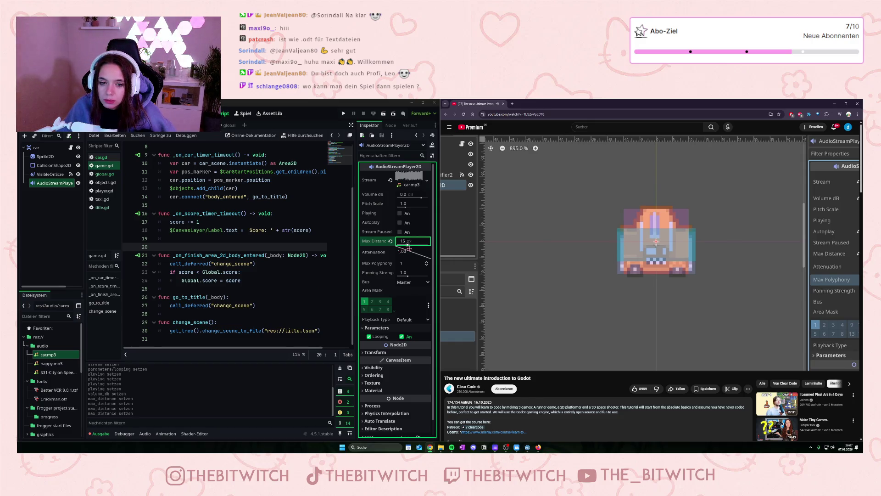
left_click_drag(408, 251, 408, 253)
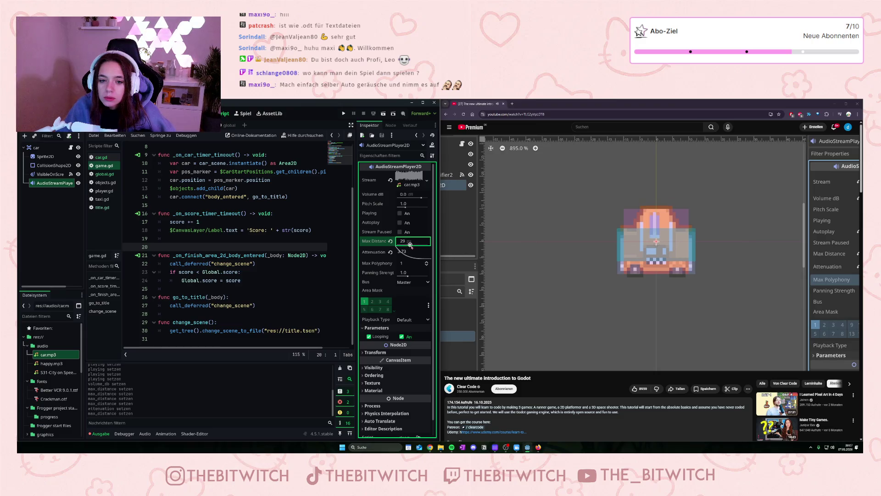
left_click_drag(411, 245, 411, 245)
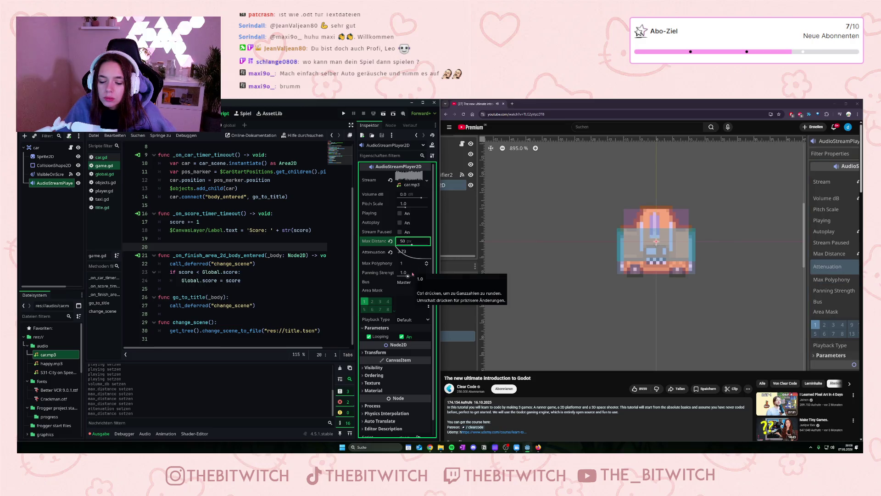
key("F5")
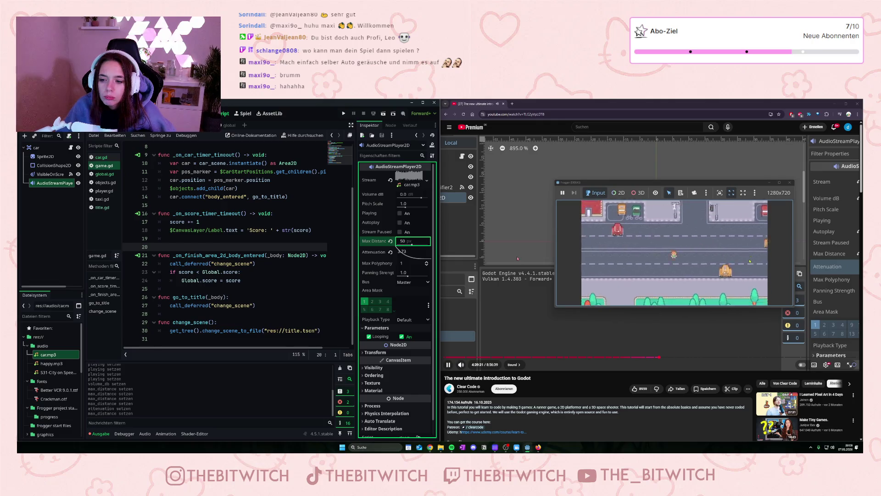
key("space")
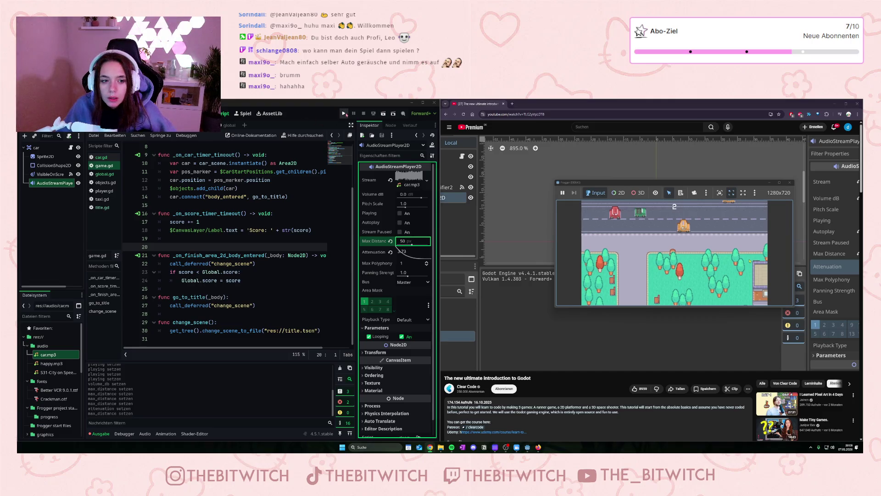
Restart Taxi Run, drive the player up the road from the title screen, then close the game
left_click(344, 113)
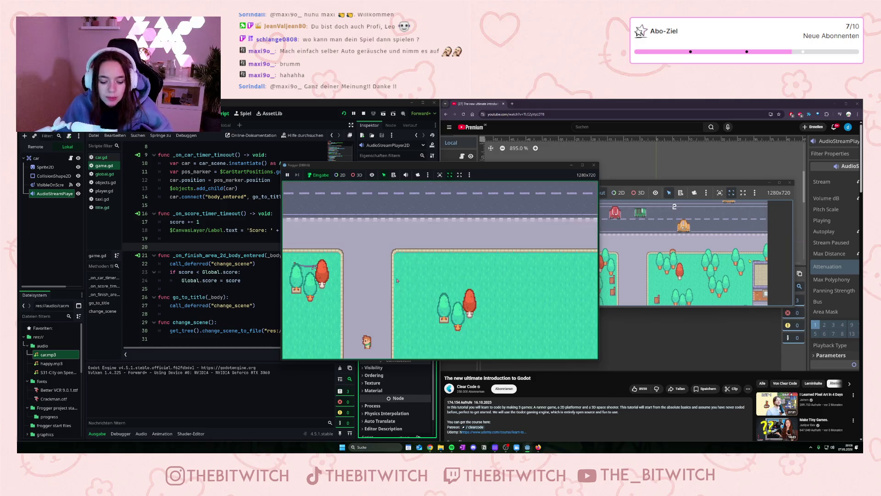
key("Up")
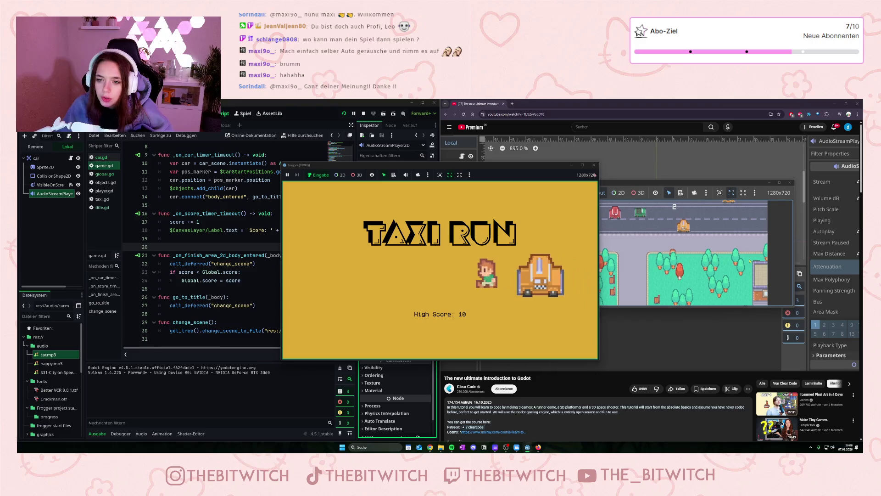
key("space")
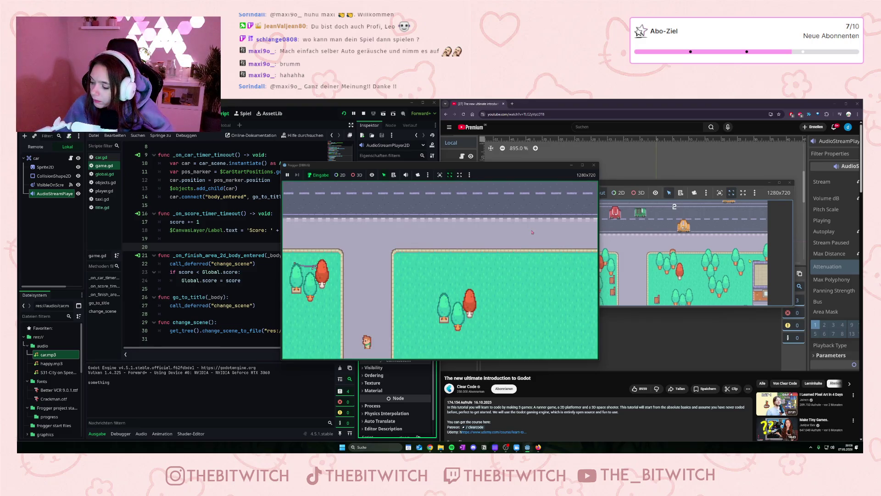
key("Up")
key("Right")
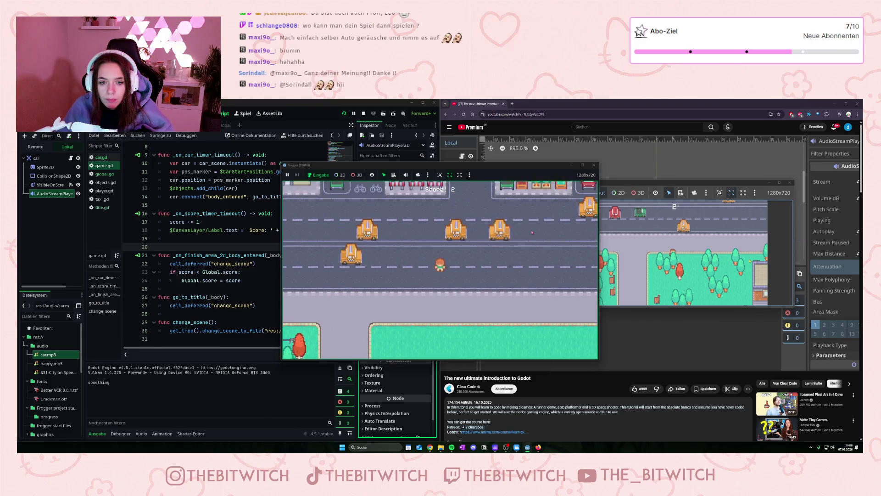
key("Up")
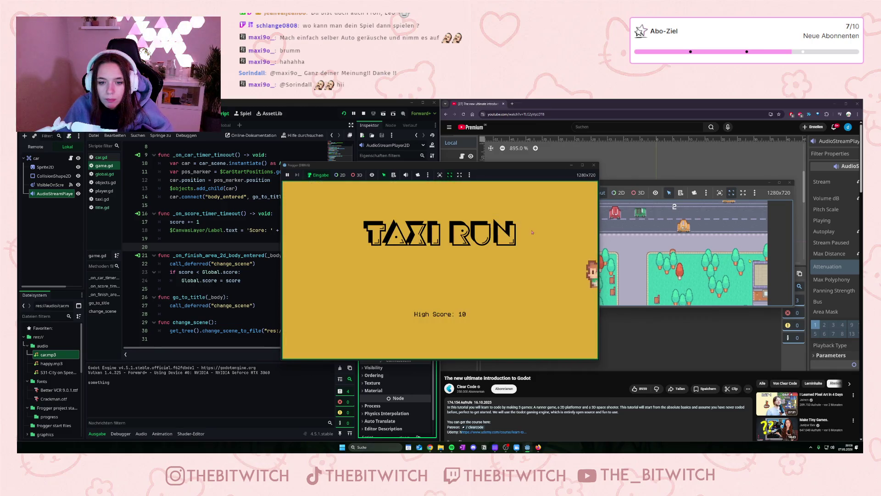
left_click(594, 165)
type("100")
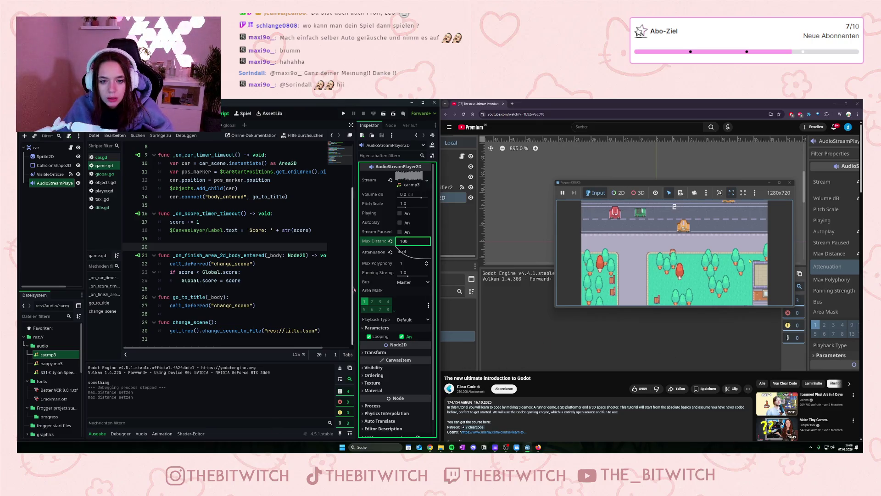
Run Taxi Run to test the new distance, drive up the street, then stop it
left_click(310, 222)
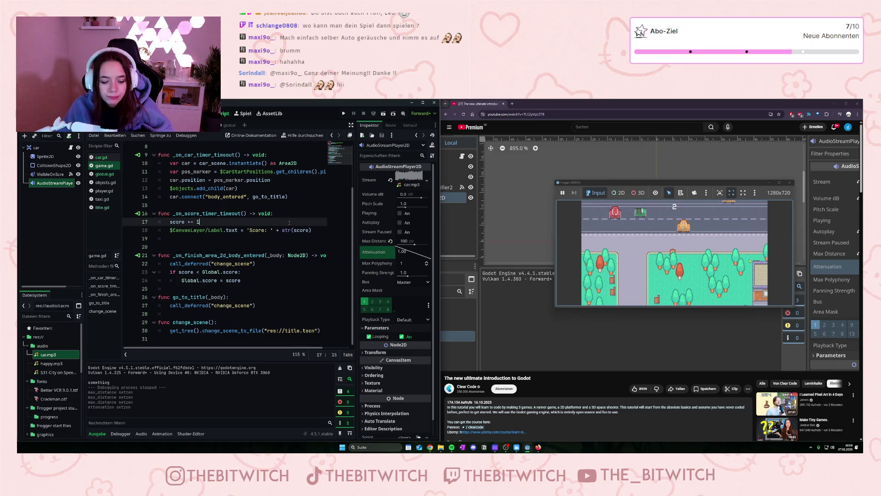
left_click(344, 114)
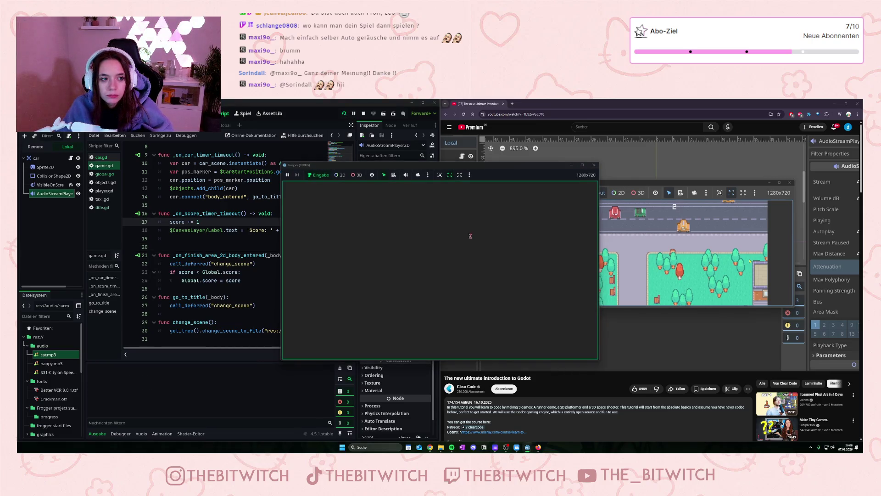
key("Up")
key("Right")
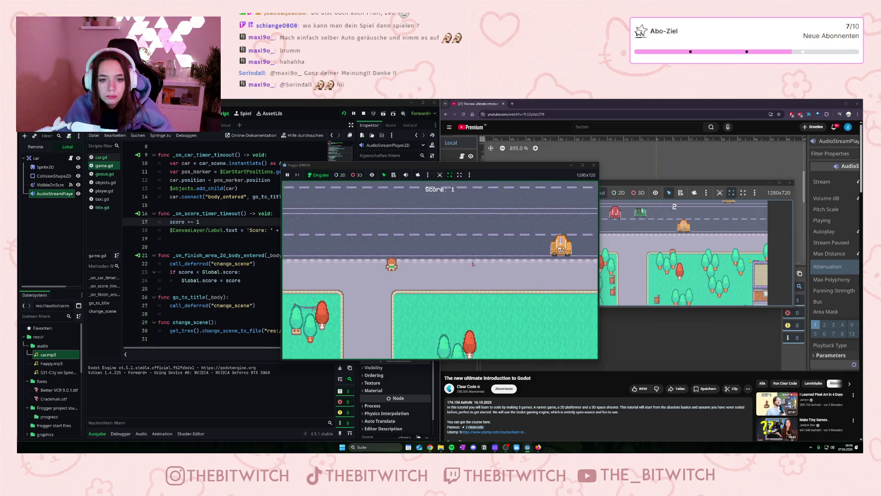
key("Up")
key("Up")
key("Up")
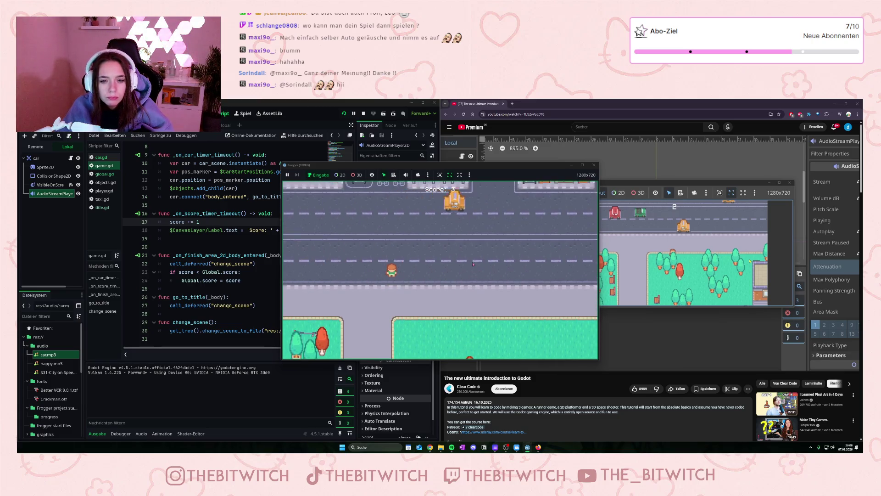
key("Right")
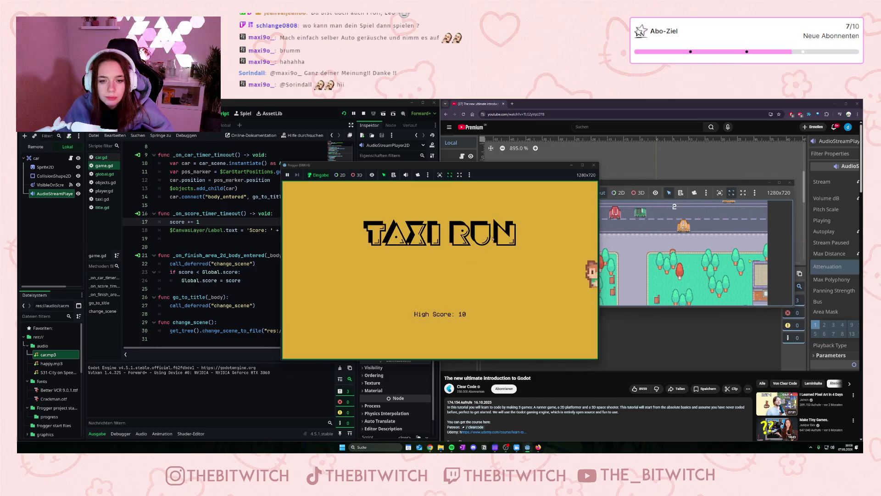
left_click(594, 165)
Enable Autoplay on the engine sound and test the game again, quitting with F8
left_click(399, 223)
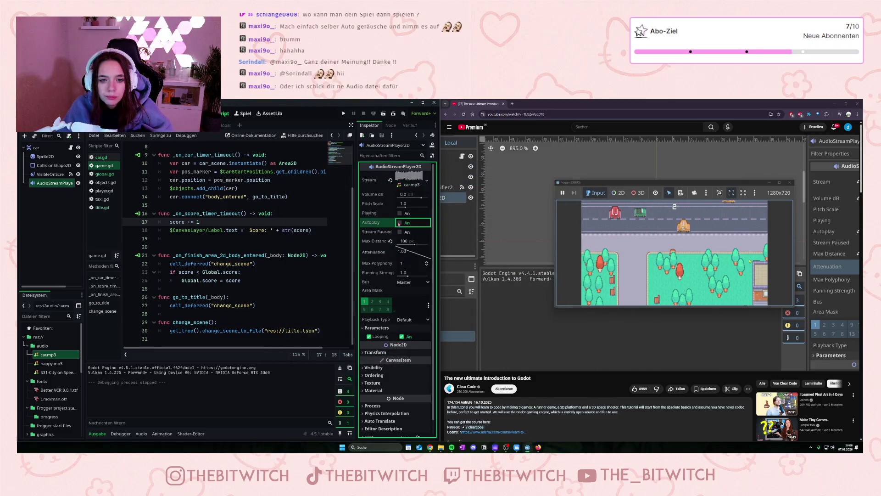
left_click(271, 263)
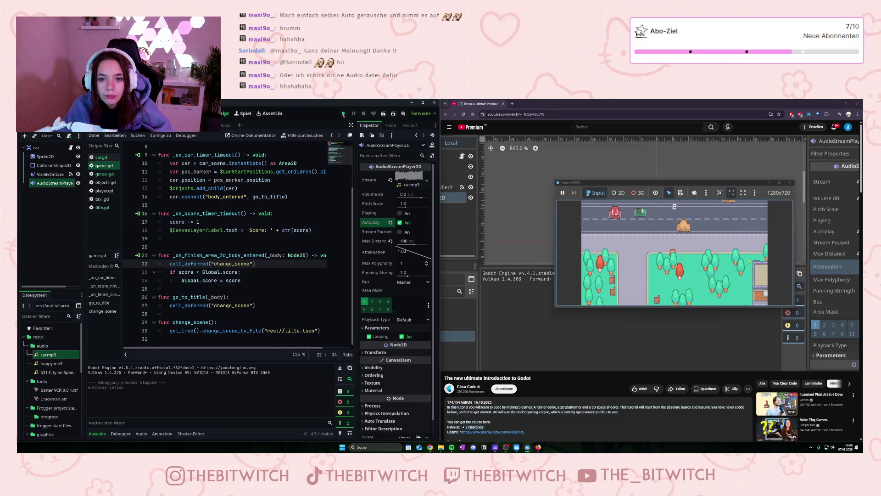
left_click(343, 113)
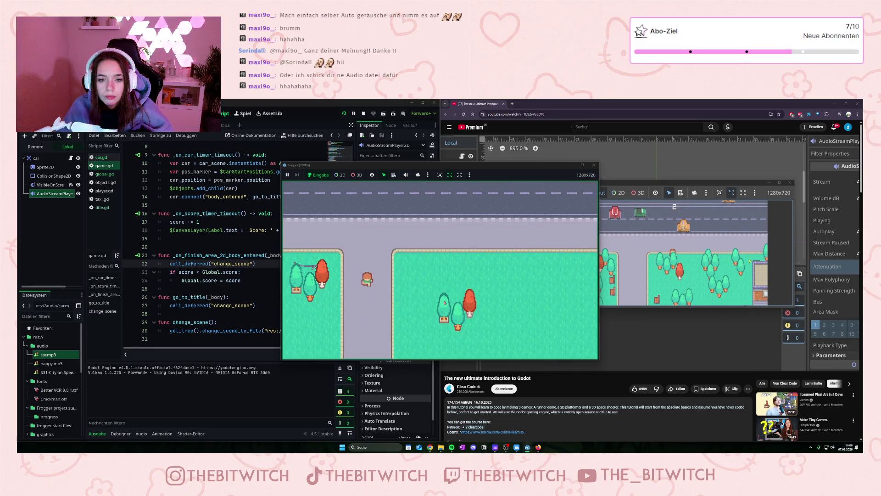
key("Up")
key("Up")
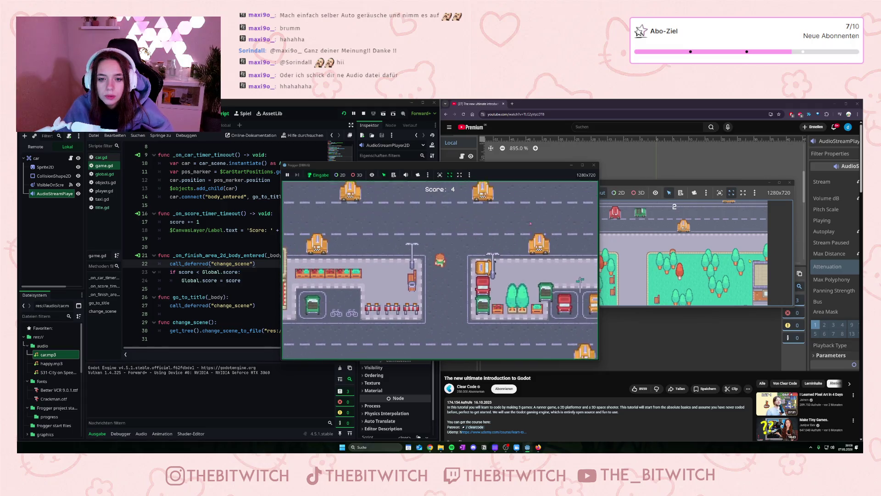
key("F8")
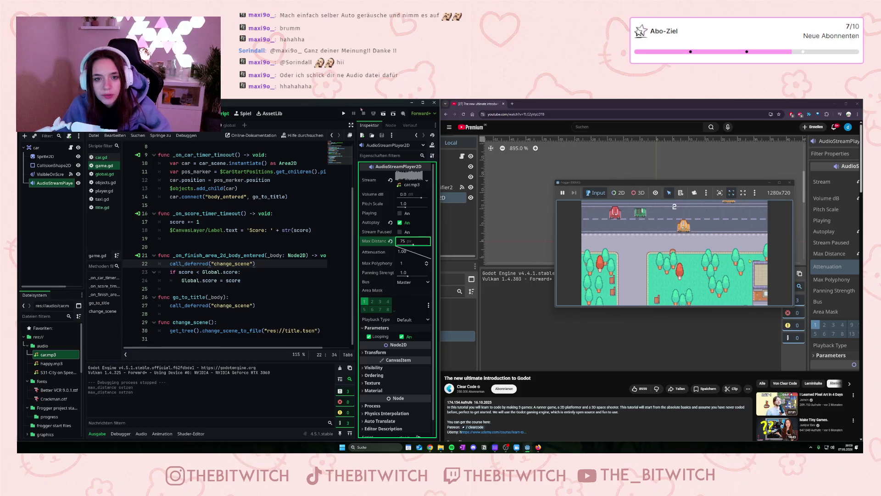
Run Taxi Run and drive the player up past the parking lots and trees
left_click(347, 113)
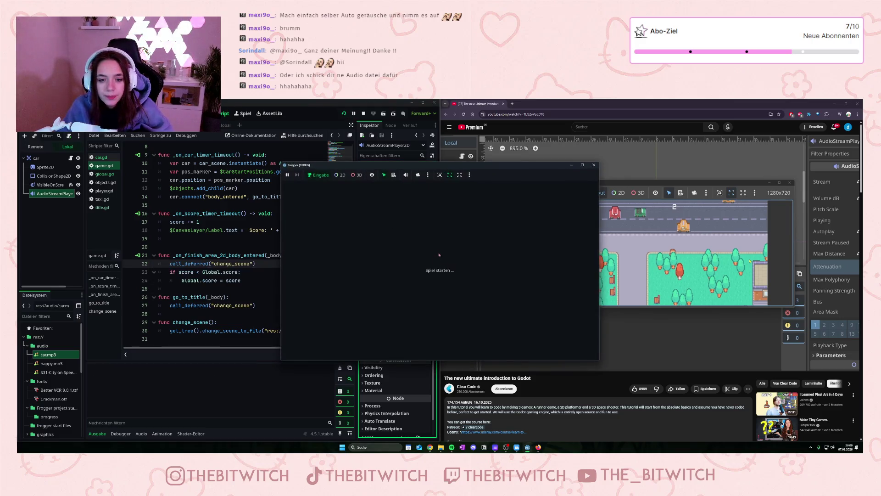
key("Up")
key("Right")
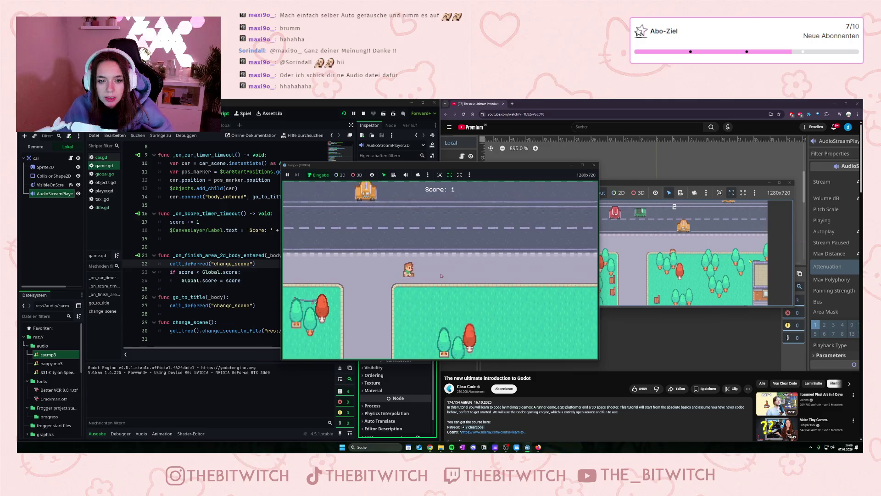
key("Up")
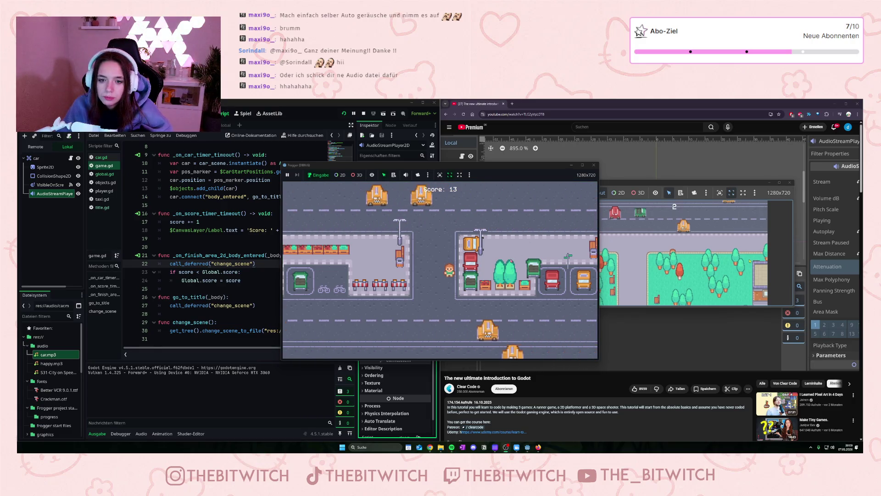
key("Up")
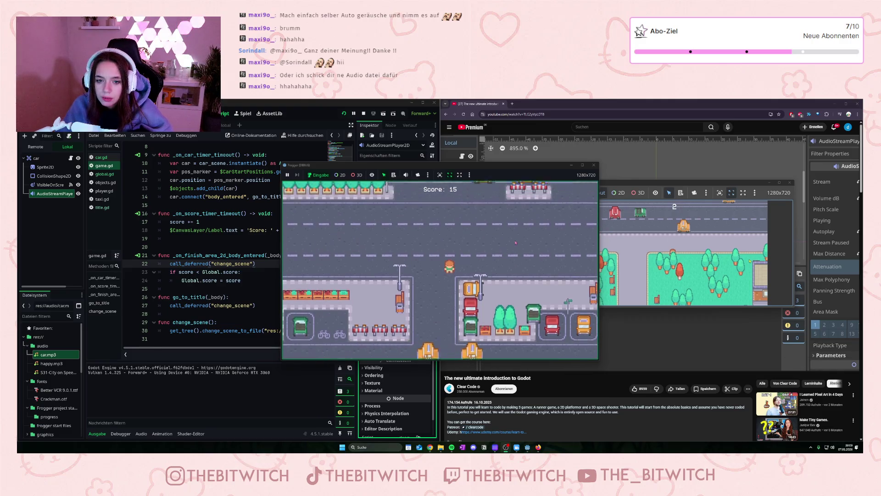
key("Up")
key("Up")
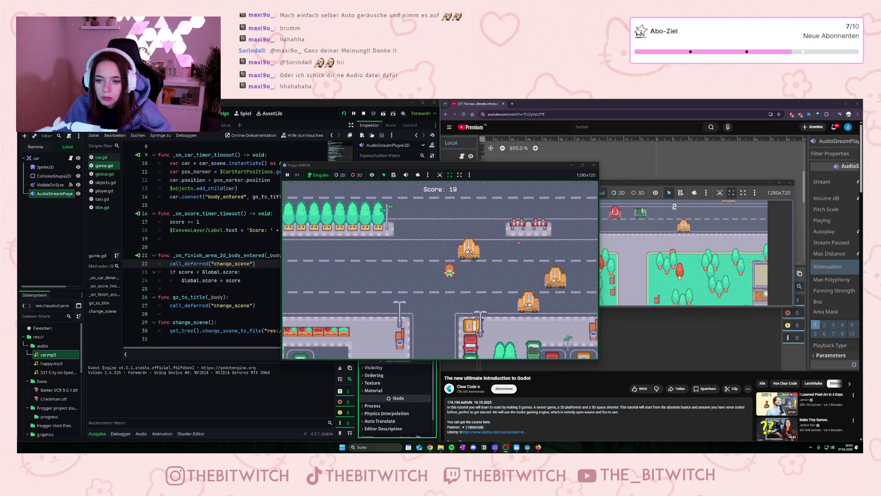
key("Up")
key("Up")
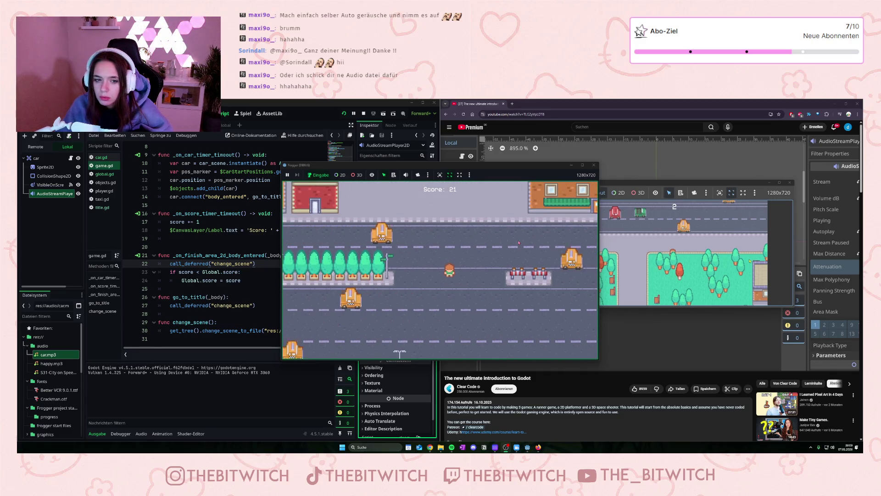
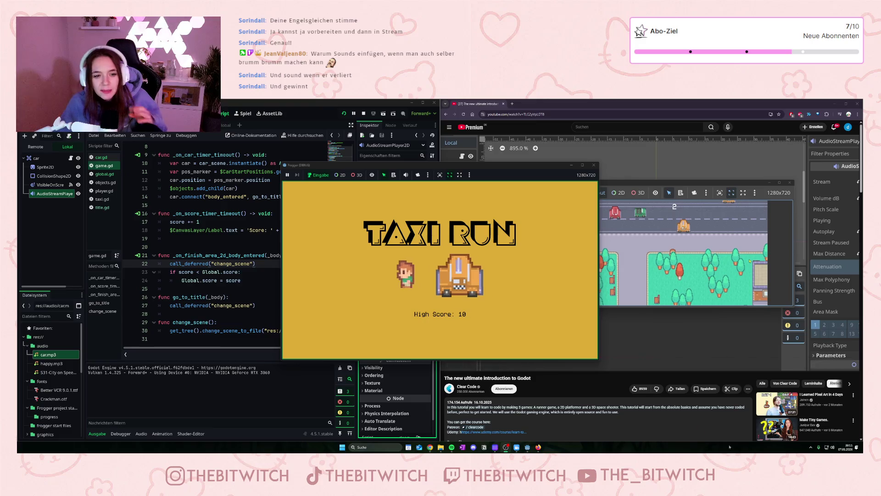
Stop the running Taxi Run game with F8 so its debug window closes
key("F8")
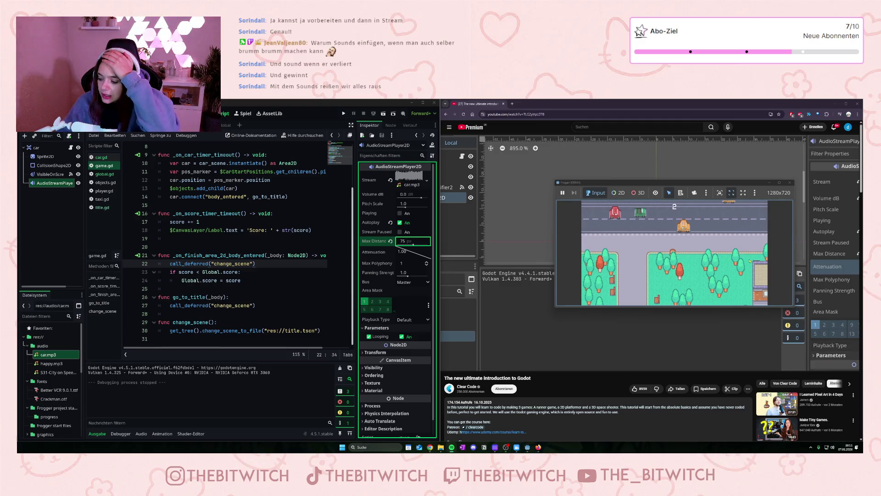
mouse_move(717, 182)
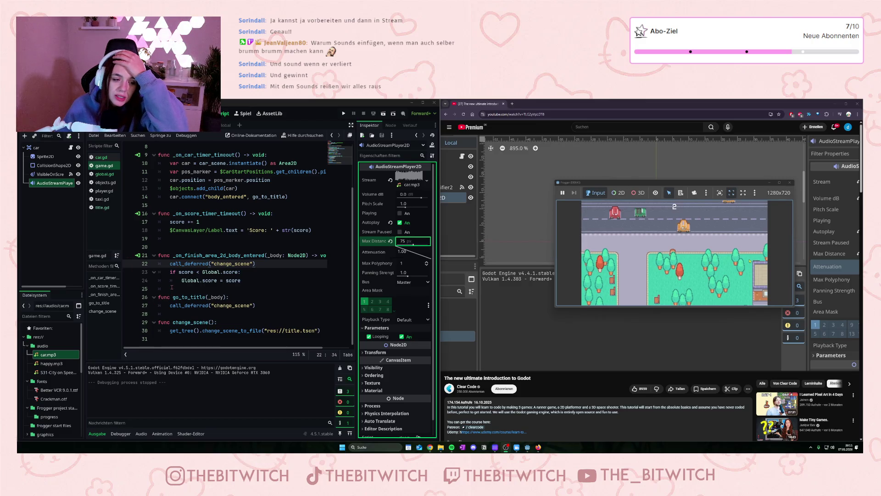
scroll(287, 277, "up", 1)
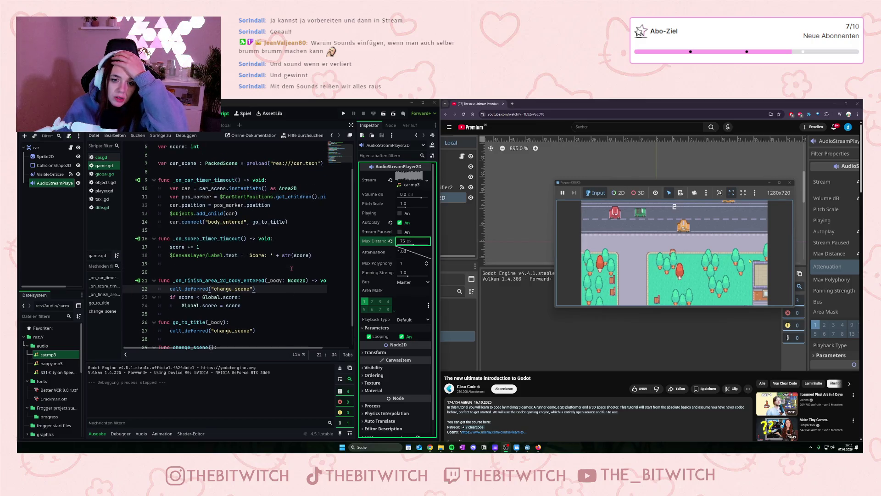
scroll(291, 268, "down", 1)
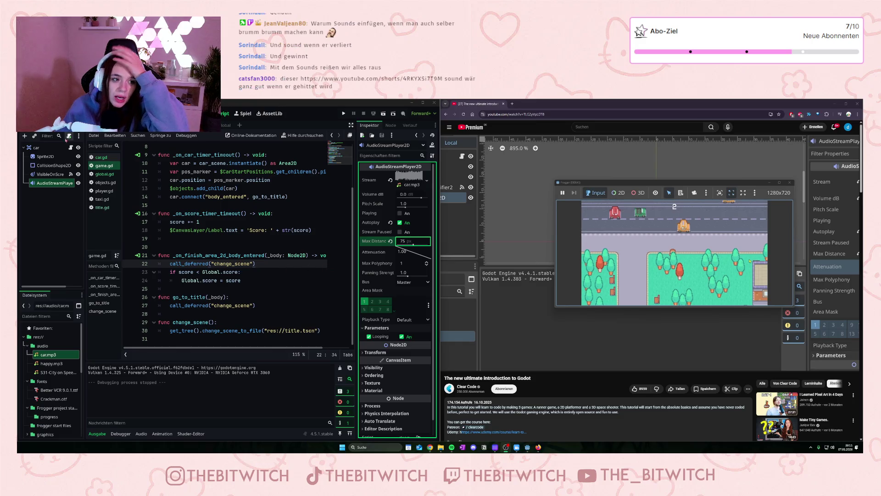
right_click(39, 148)
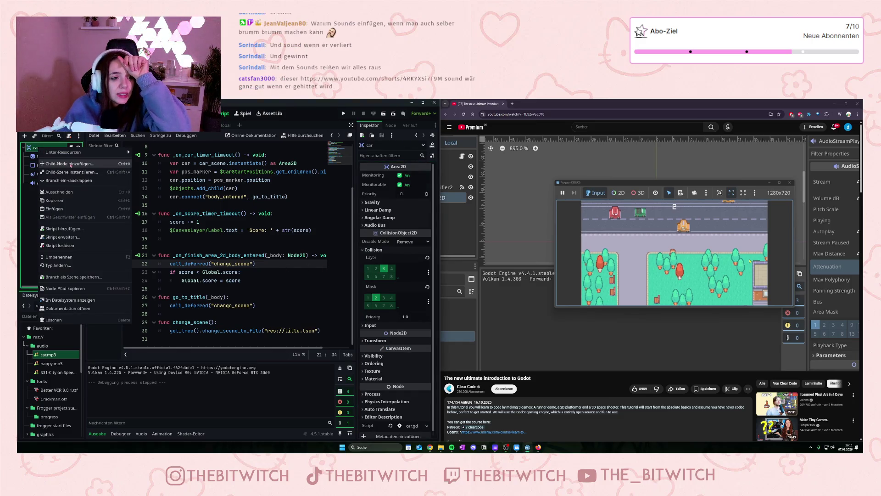
left_click(71, 165)
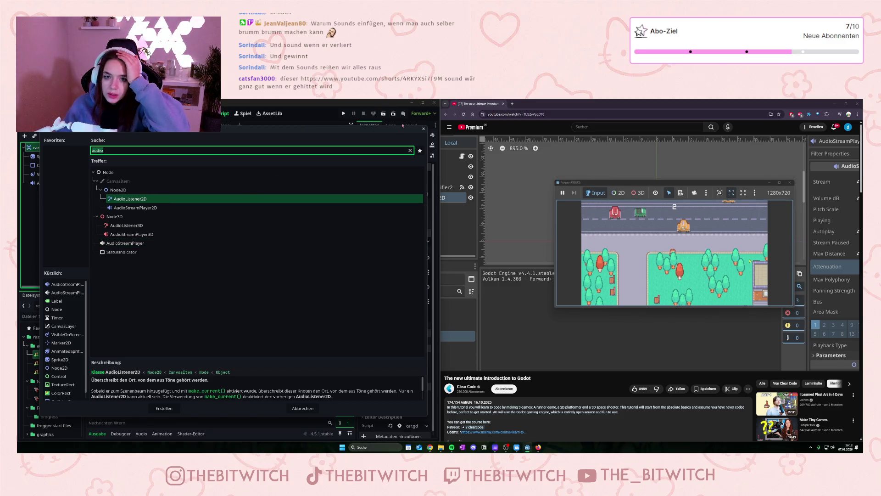
left_click(423, 129)
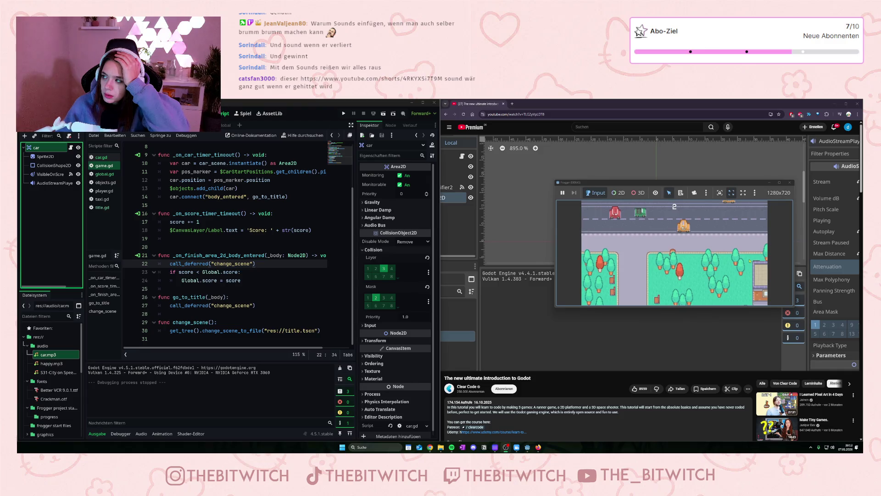
key("alt+Tab")
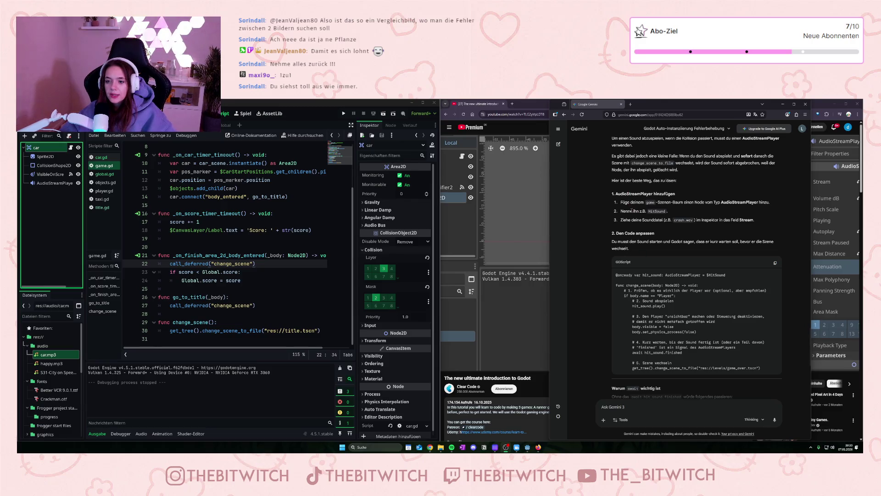
left_click_drag(720, 203, 757, 203)
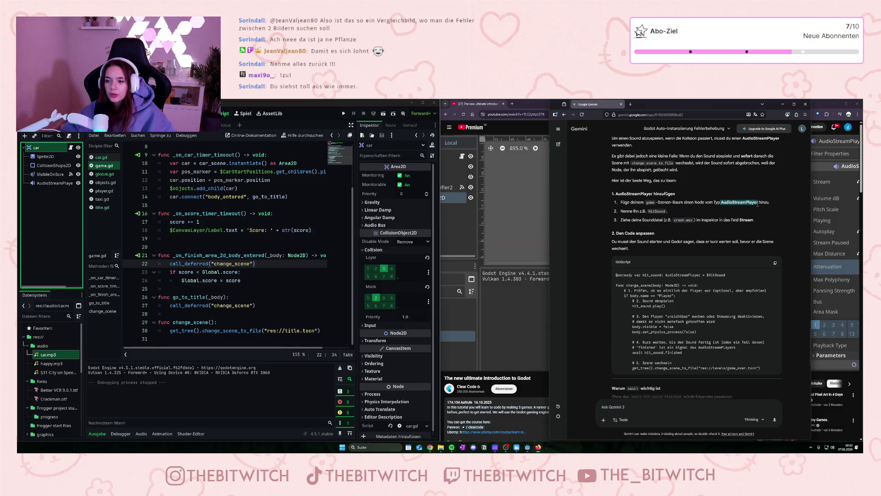
double_click(689, 220)
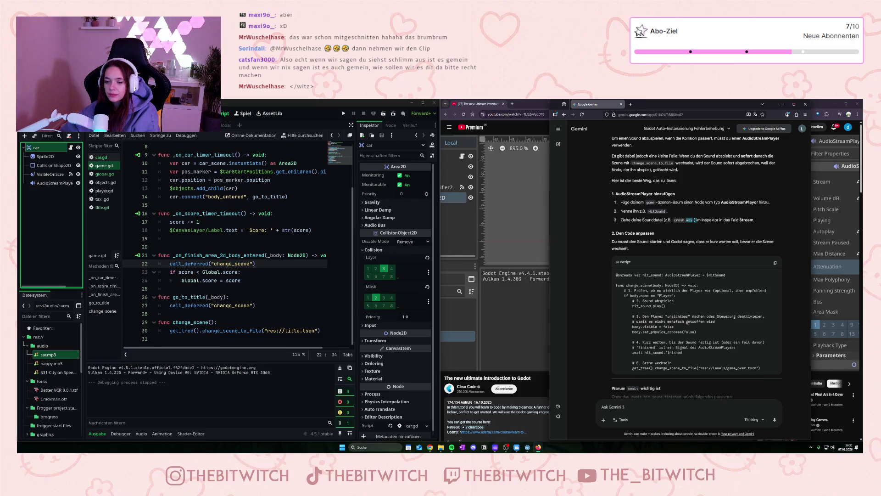
left_click_drag(643, 316, 660, 326)
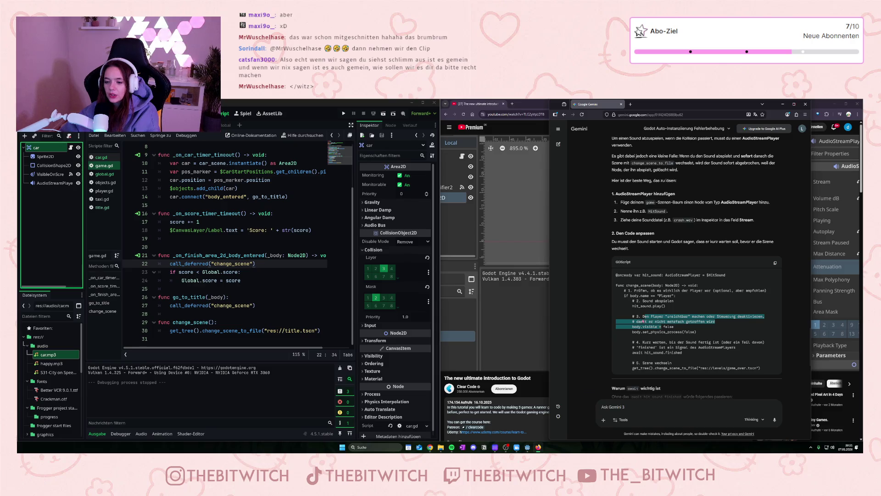
left_click(638, 336)
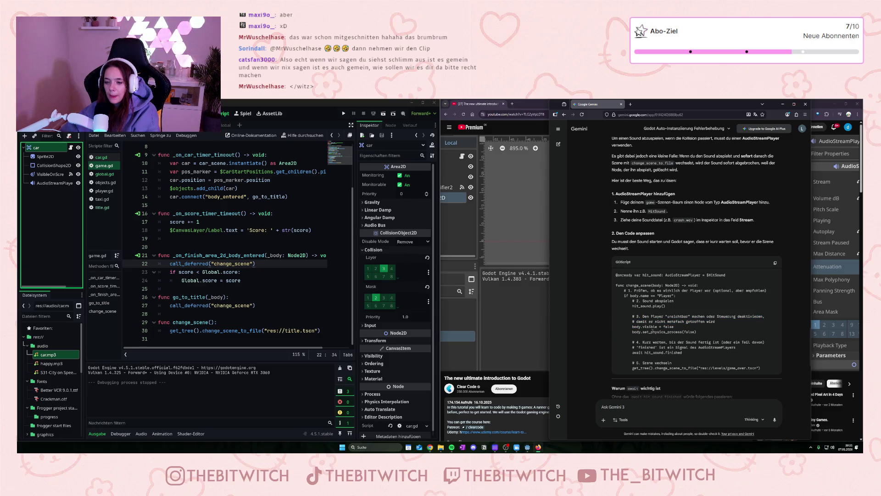
left_click_drag(632, 306, 661, 306)
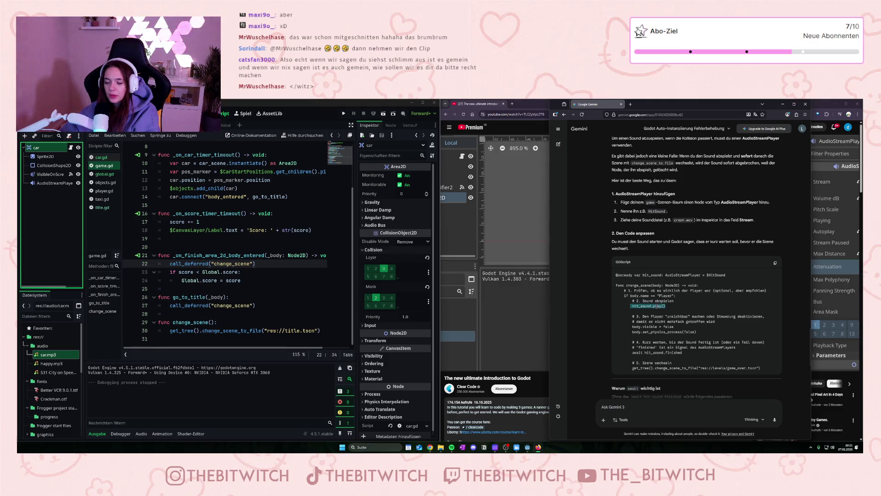
scroll(646, 339, "down", 2)
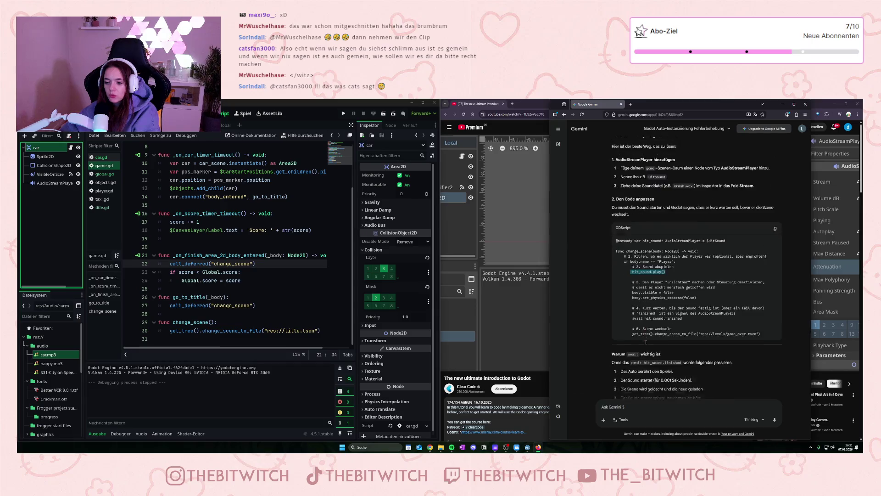
Select the entire game.gd script in the script editor
scroll(210, 279, "up", 3)
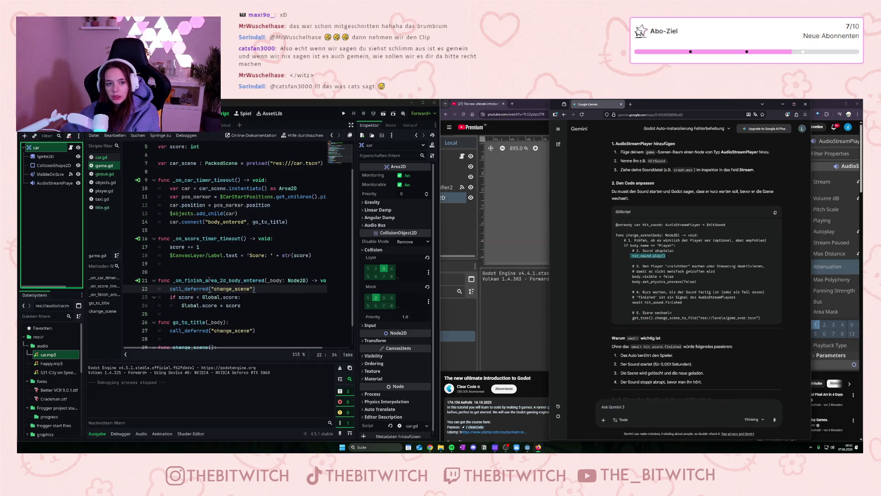
scroll(212, 277, "down", 3)
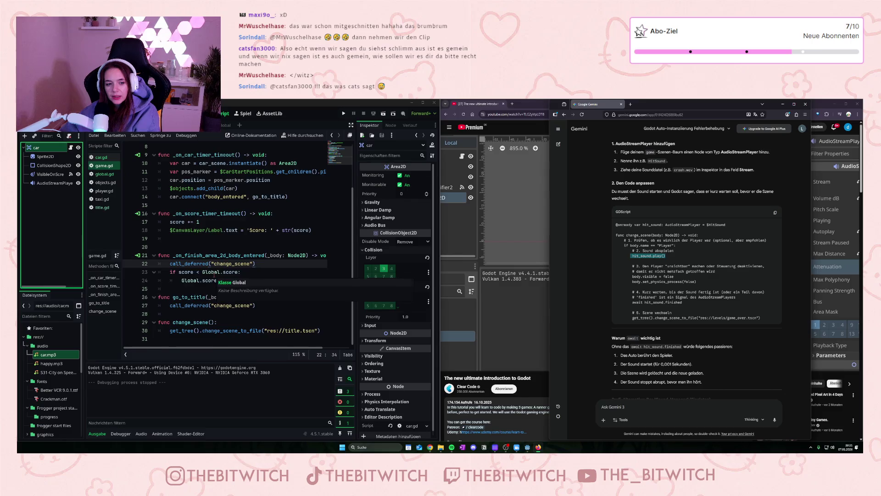
scroll(214, 275, "up", 1)
left_click(235, 316)
key("ctrl+a")
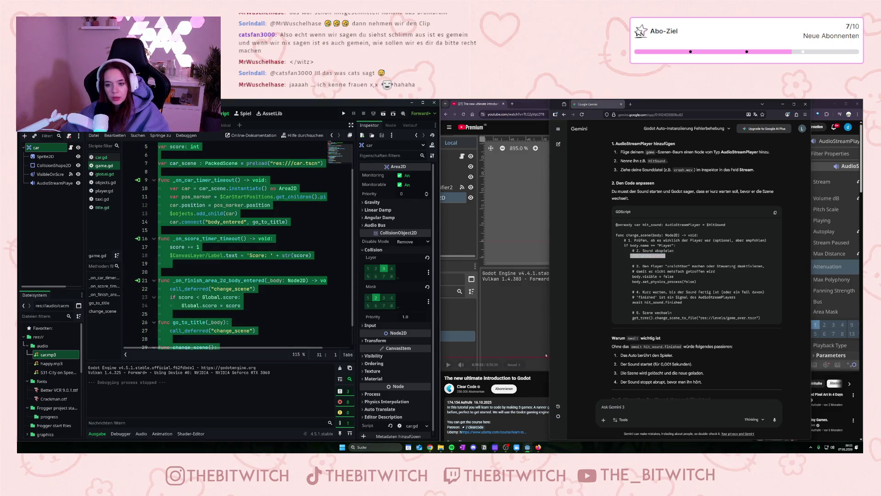
Paste the game.gd code into the Gemini prompt, followed by a line break
left_click(656, 395)
type("func go_to_title(_body): \tcall_deferred(\"change_scene\")  func change_scene(): \tget_tree().change_scene_to_file(\"res://title.tscn\")")
key("shift+Return")
key("shift+Return")
Send the pasted script to Gemini with the note 'Das hier ist aktuell schon in game'
type("Das hier ist aktuell")
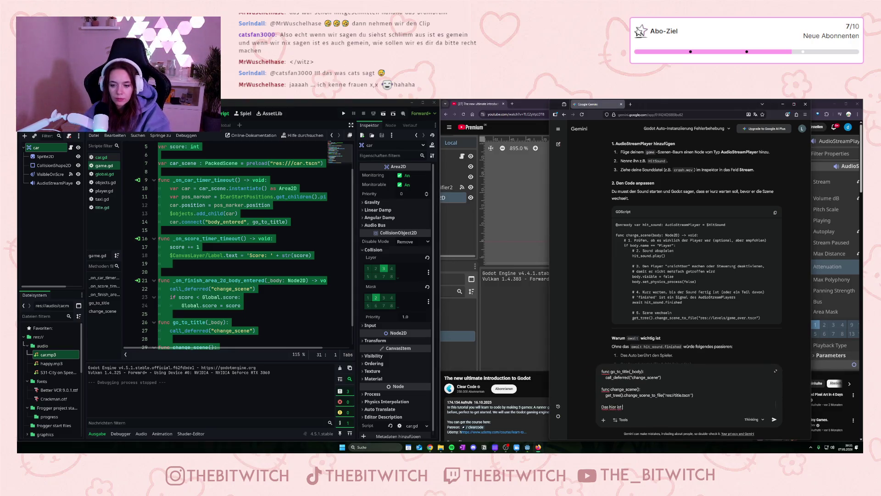
type(" schon ")
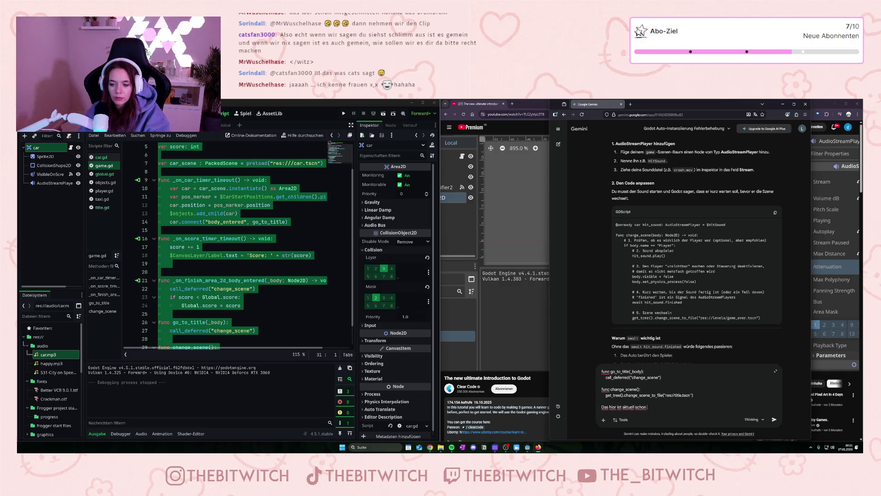
type("in game")
key("Return")
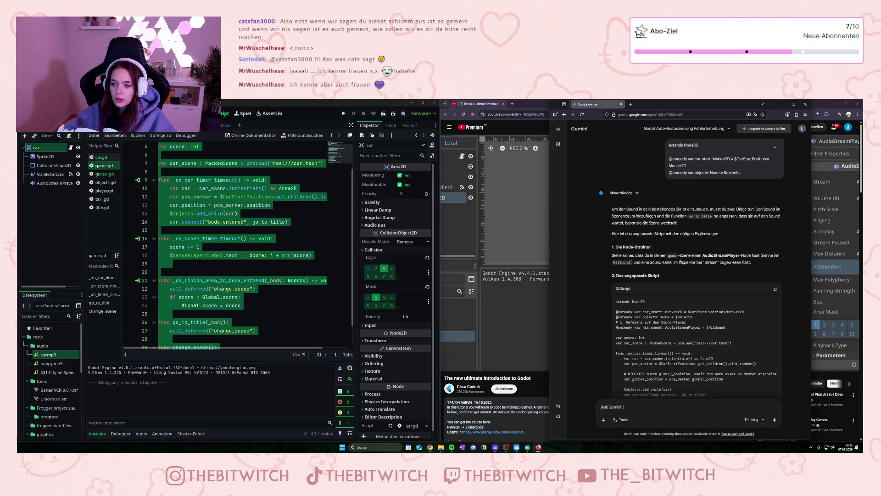
scroll(702, 255, "down", 3)
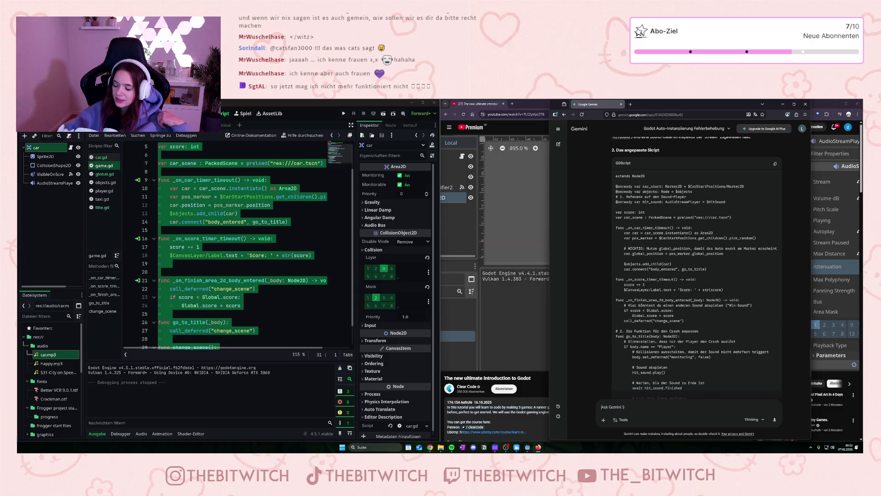
scroll(749, 278, "down", 3)
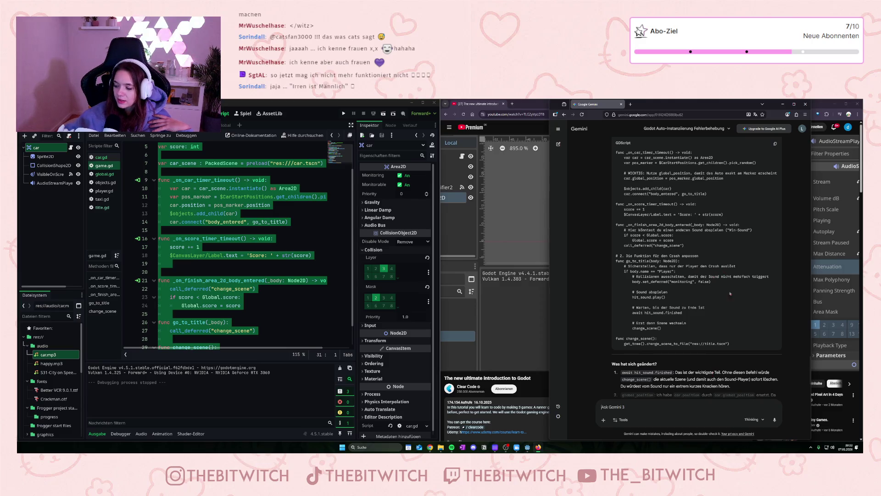
left_click_drag(731, 349, 620, 220)
left_click(652, 281)
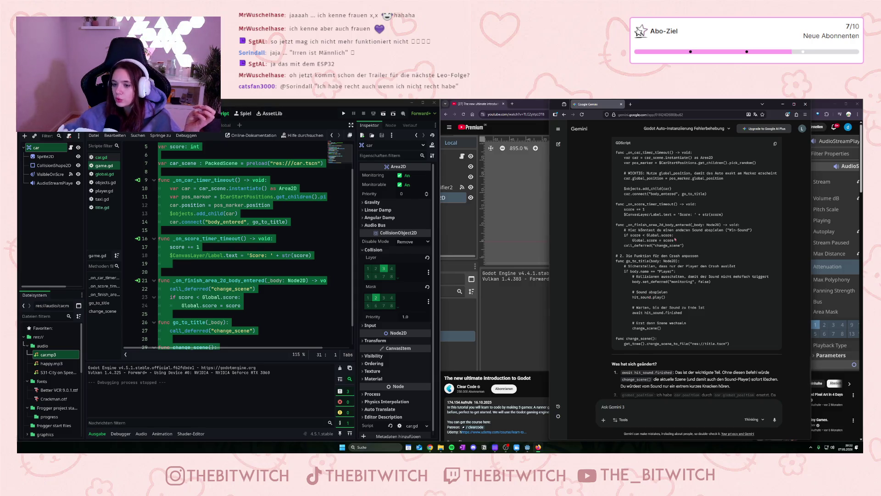
left_click_drag(683, 246, 655, 229)
left_click(777, 251)
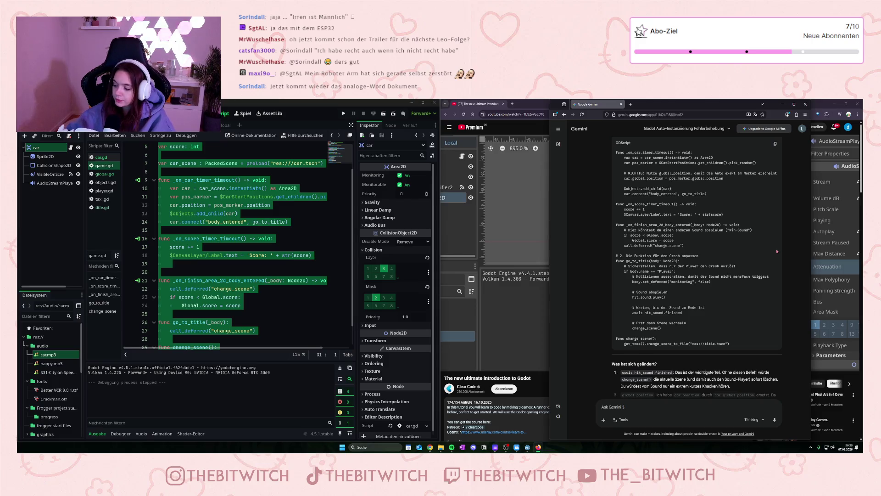
left_click(782, 105)
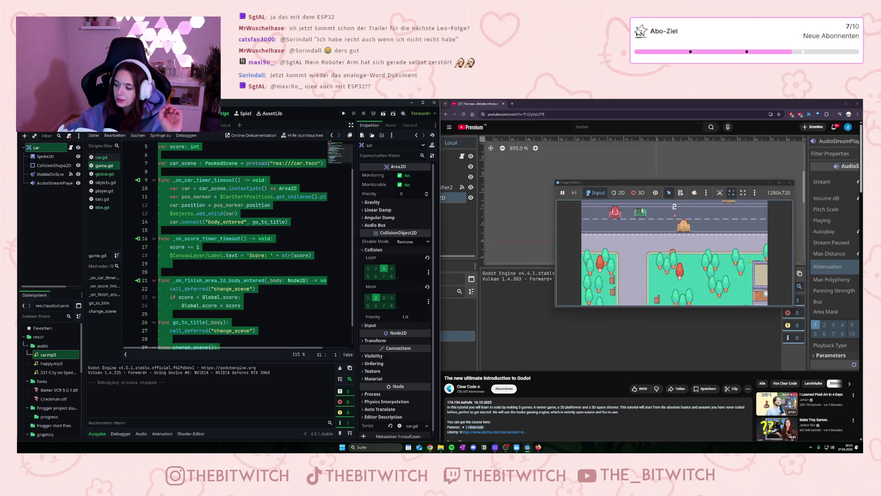
Resume the Godot tutorial video on YouTube
mouse_move(733, 240)
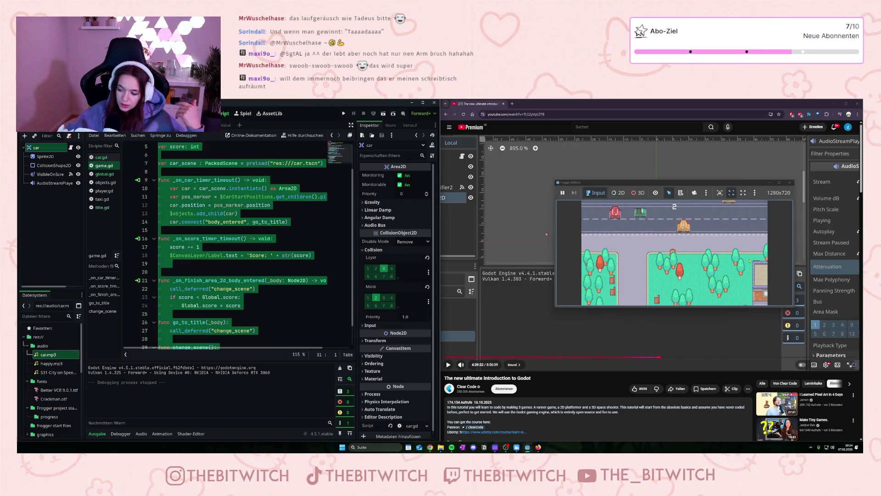
left_click(572, 238)
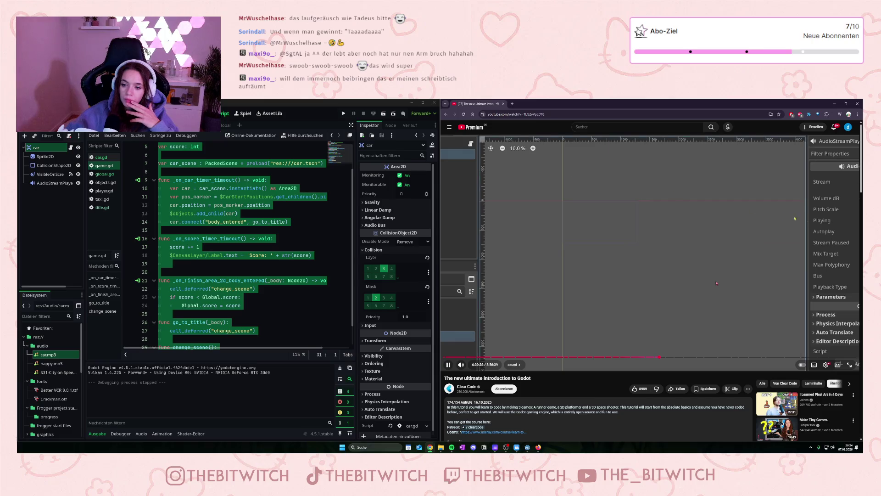
Step the tutorial past the car-game demo by pausing and playing it, ending in playback
key("space")
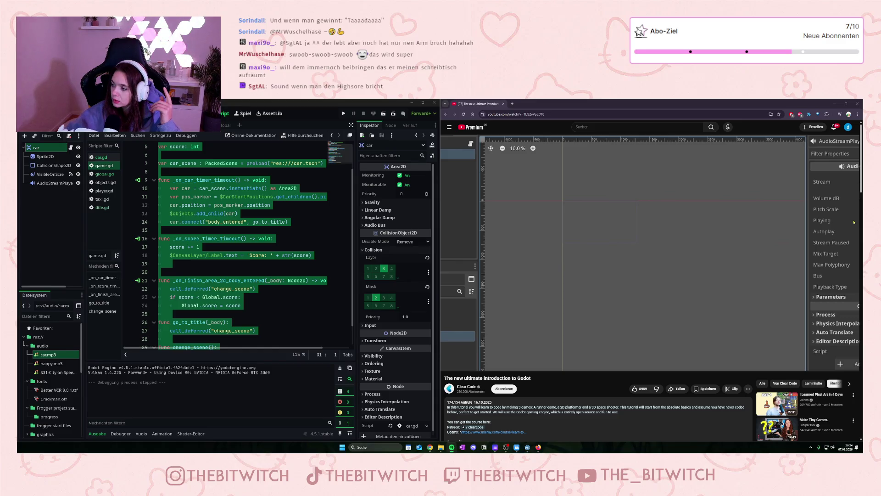
left_click(592, 302)
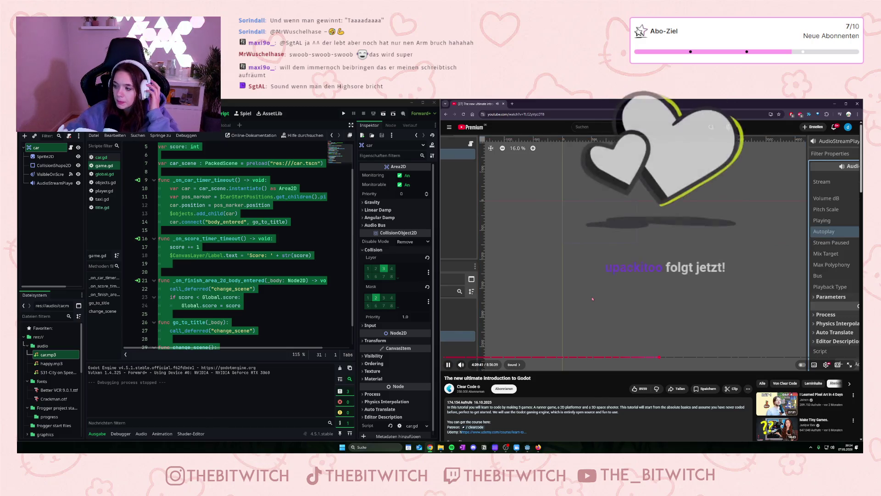
left_click(591, 281)
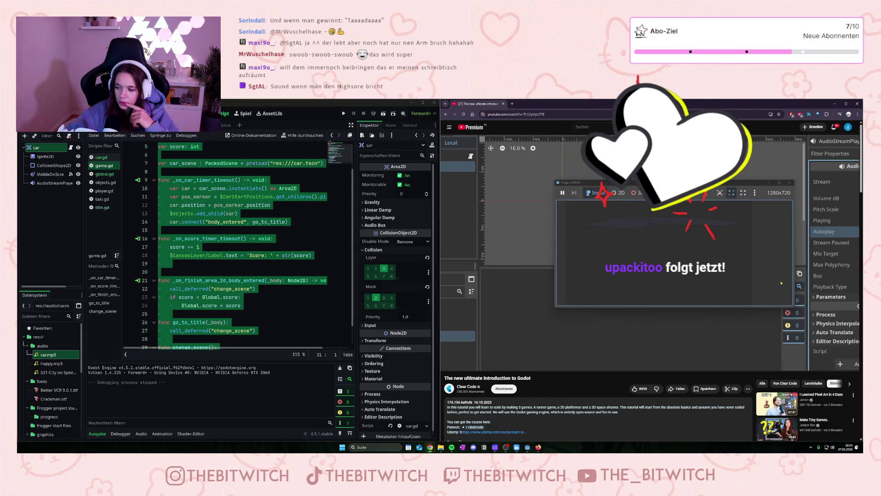
mouse_move(582, 288)
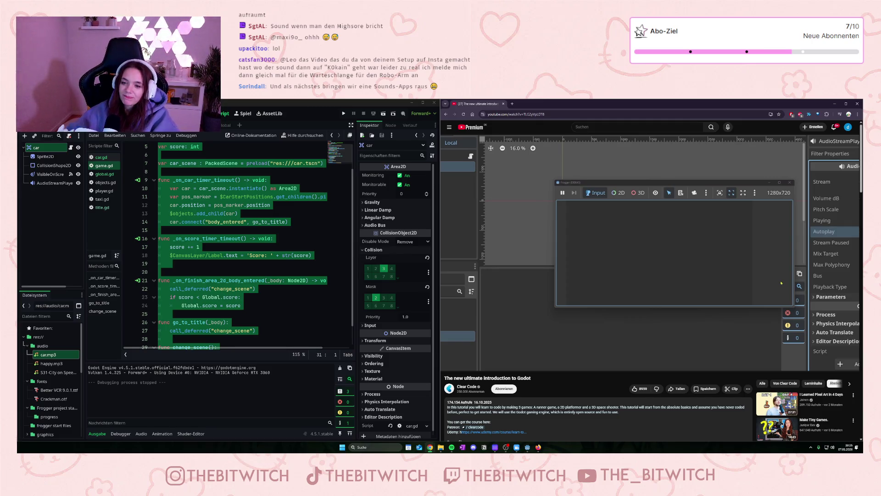
left_click(646, 314)
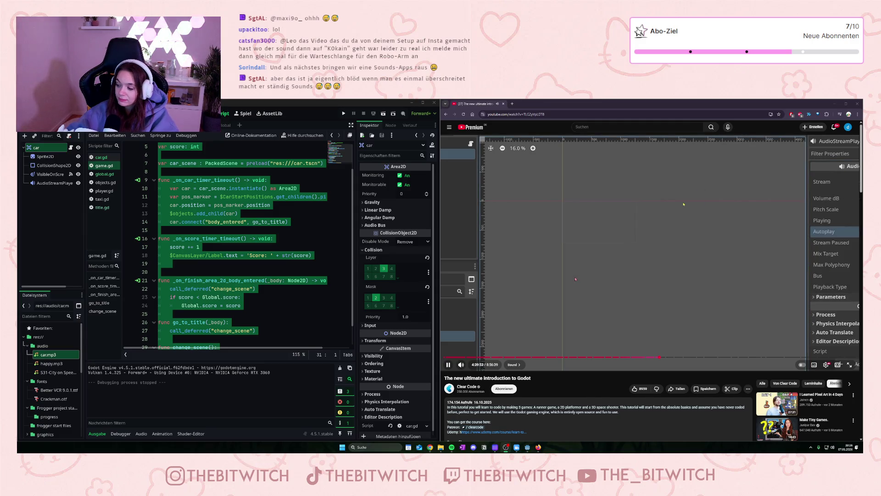
Pause the tutorial video at its Playback Type explanation
left_click(674, 201)
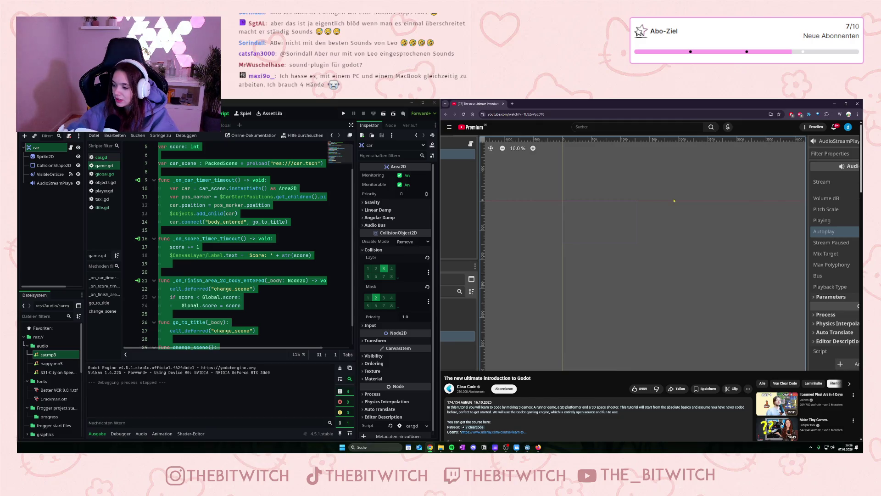
left_click(566, 277)
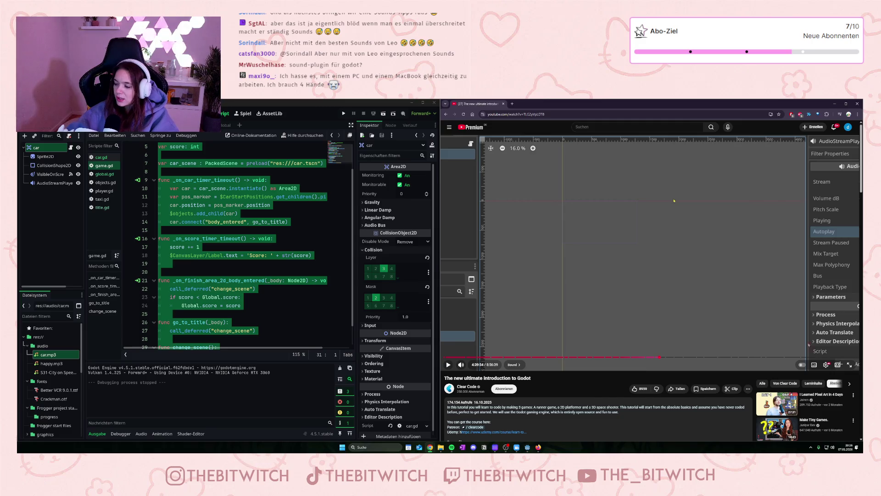